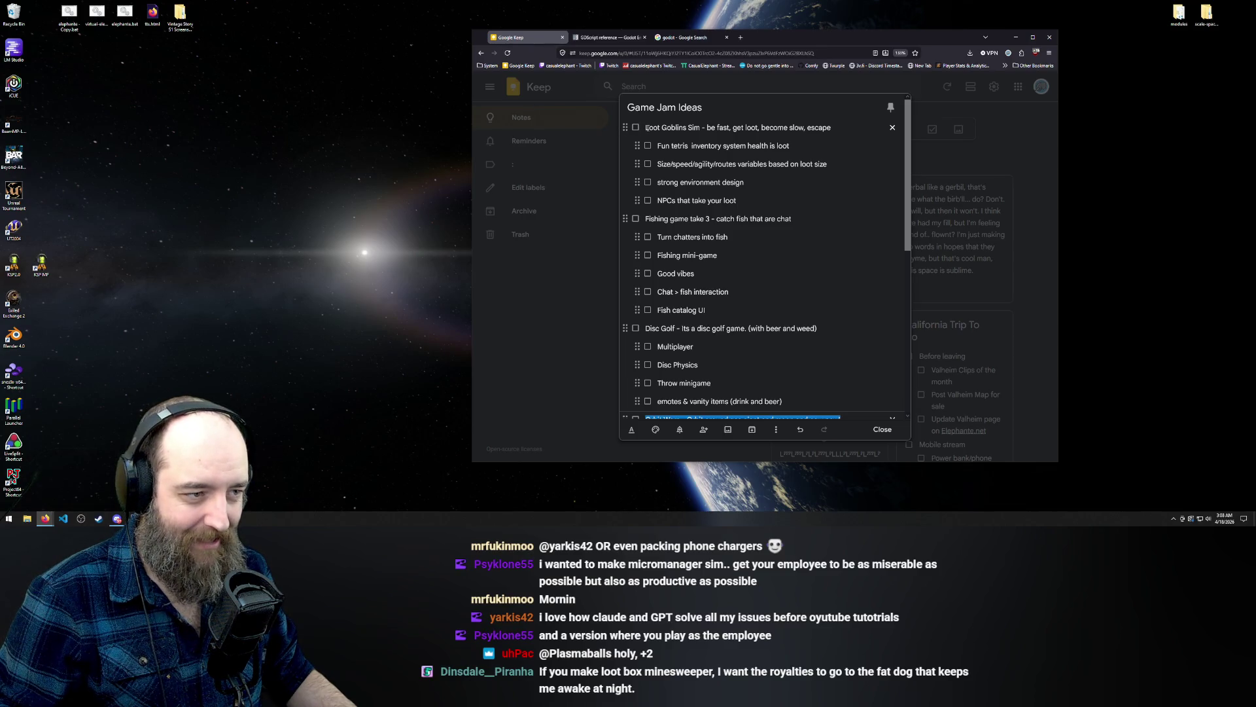
Select the 'Loot Goblins Sim' line text, then deselect it
left_click_drag(646, 127, 875, 131)
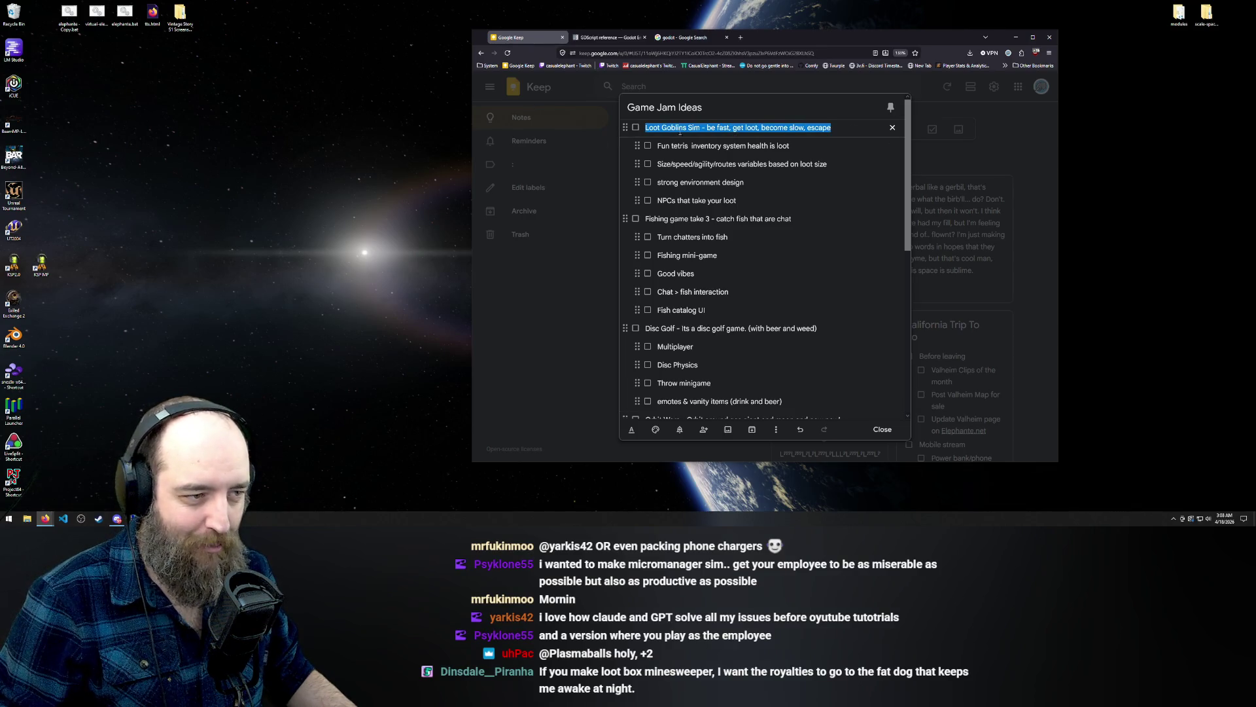
left_click(653, 127)
left_click_drag(647, 127, 700, 131)
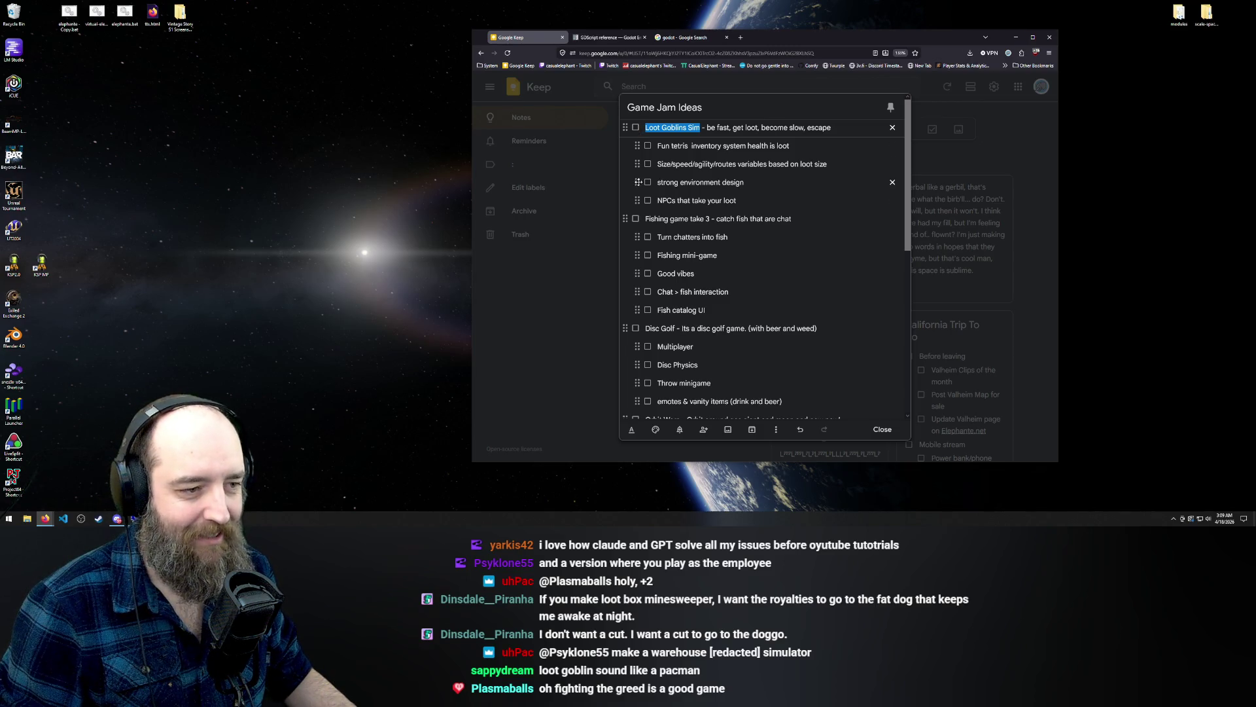
left_click(626, 155)
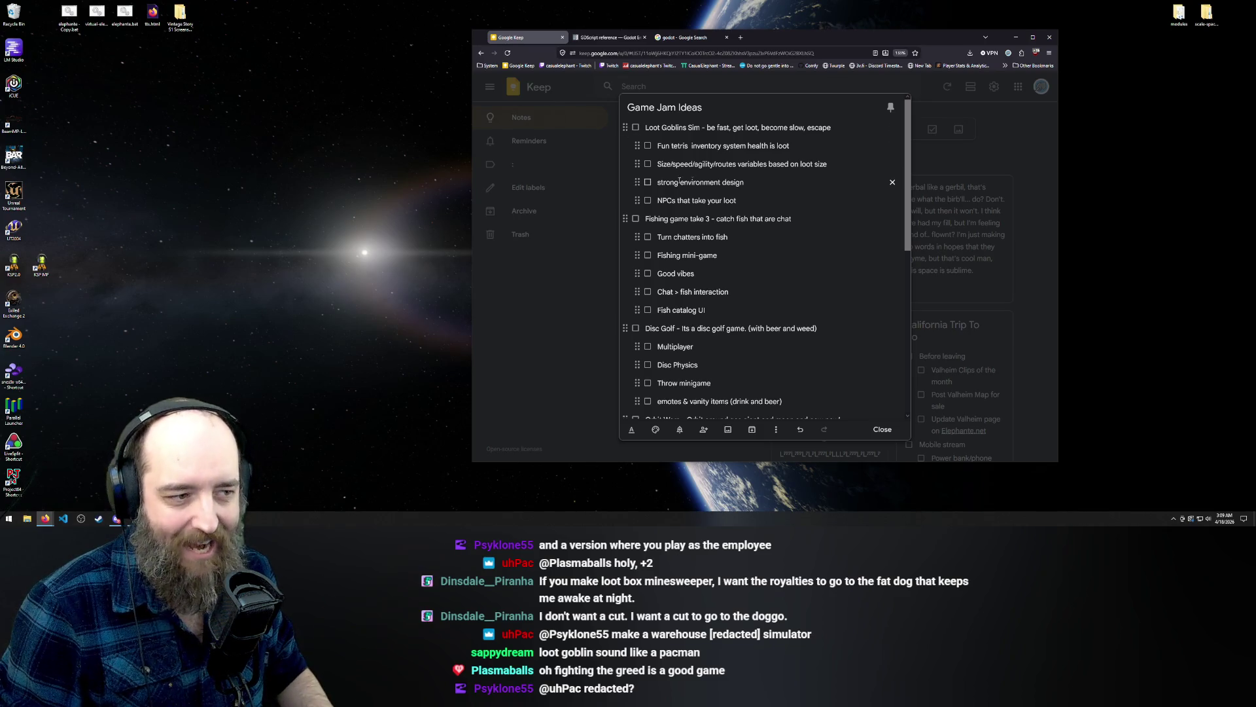
Select and clear the environment design and NPCs loot lines; dismiss the Loot Goblins context menu
left_click_drag(744, 182, 658, 182)
left_click(758, 182)
triple_click(771, 202)
left_click(772, 202)
left_click_drag(739, 202, 619, 204)
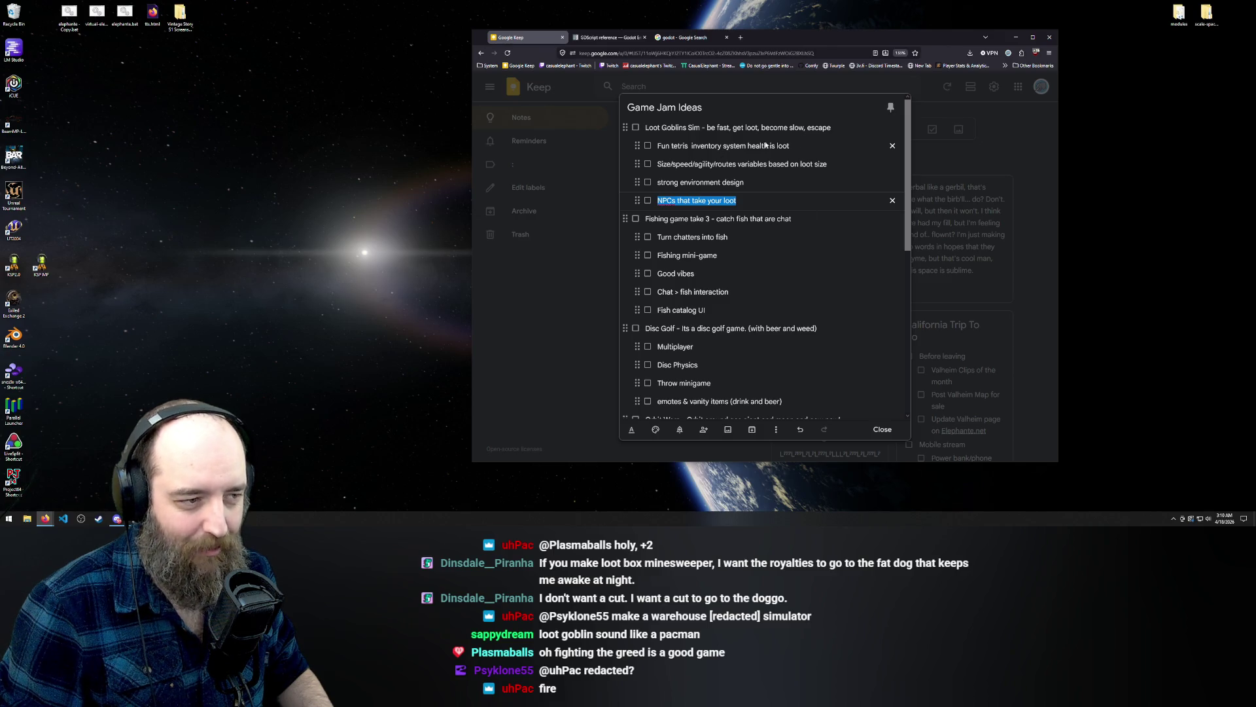
left_click(627, 142)
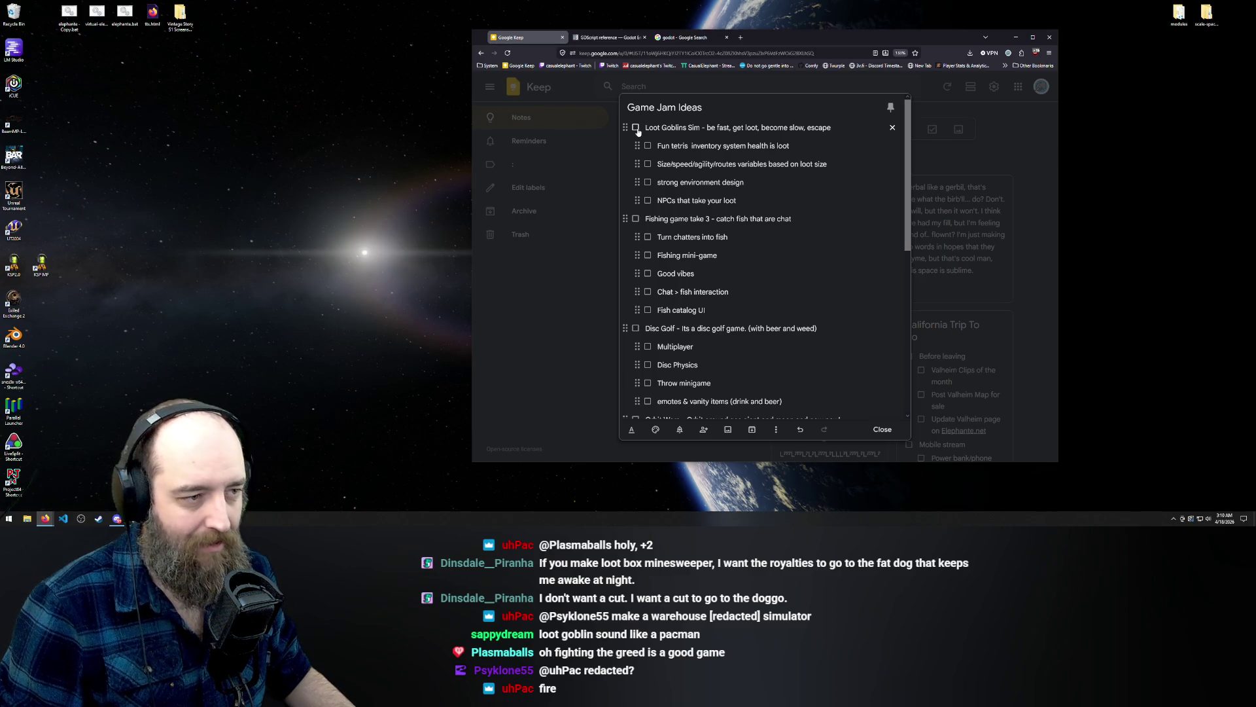
right_click(638, 130)
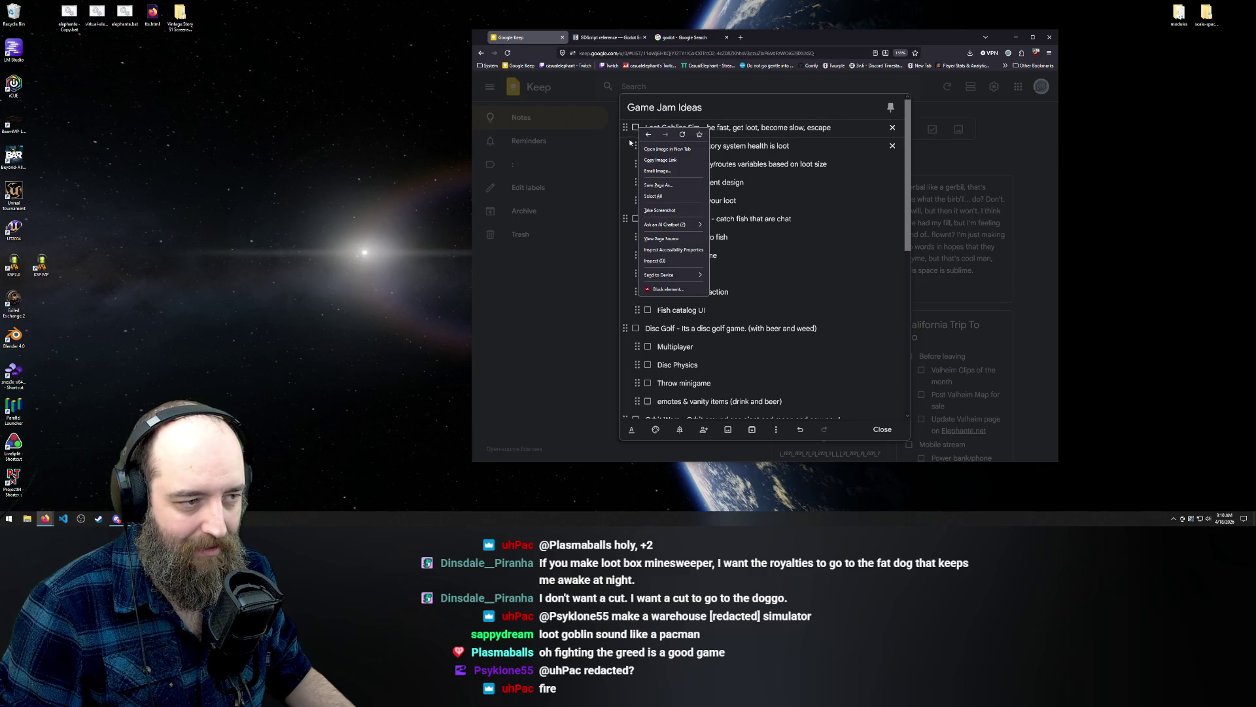
left_click(629, 139)
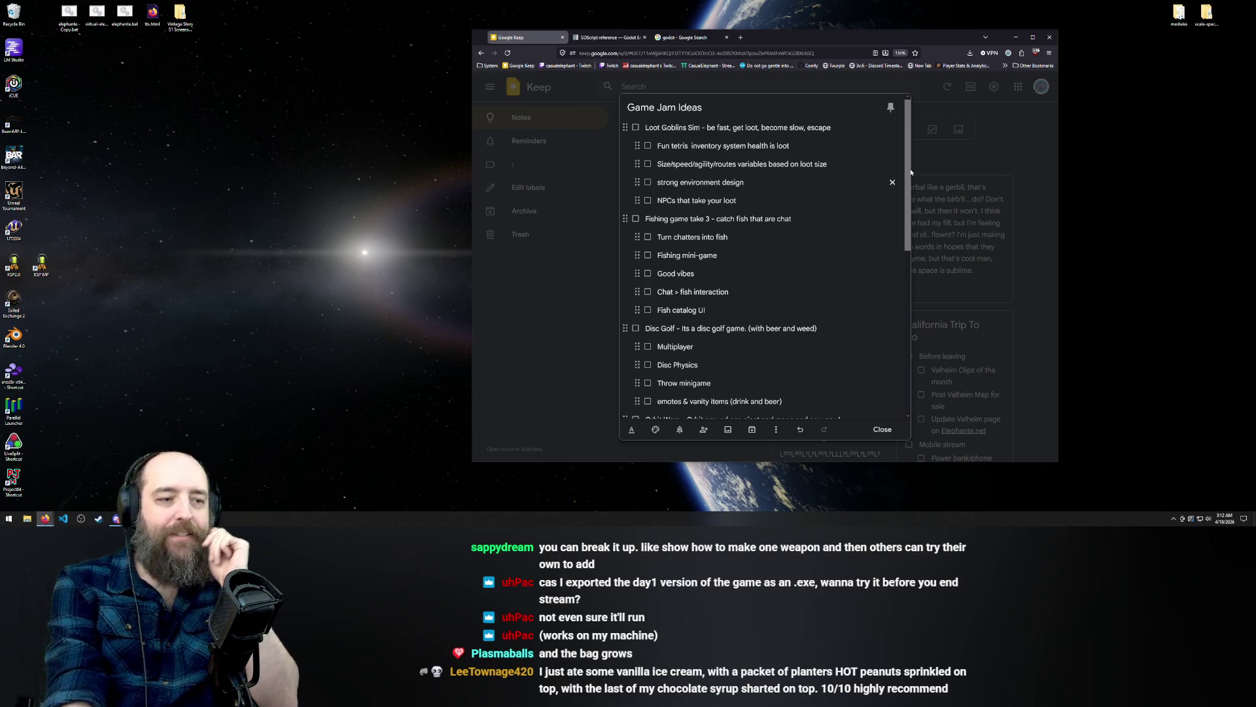
Check off the Loot bot, Angels and Devils, and Orbit Wars parent items
scroll(755, 272, "down", 1)
scroll(698, 210, "up", 1)
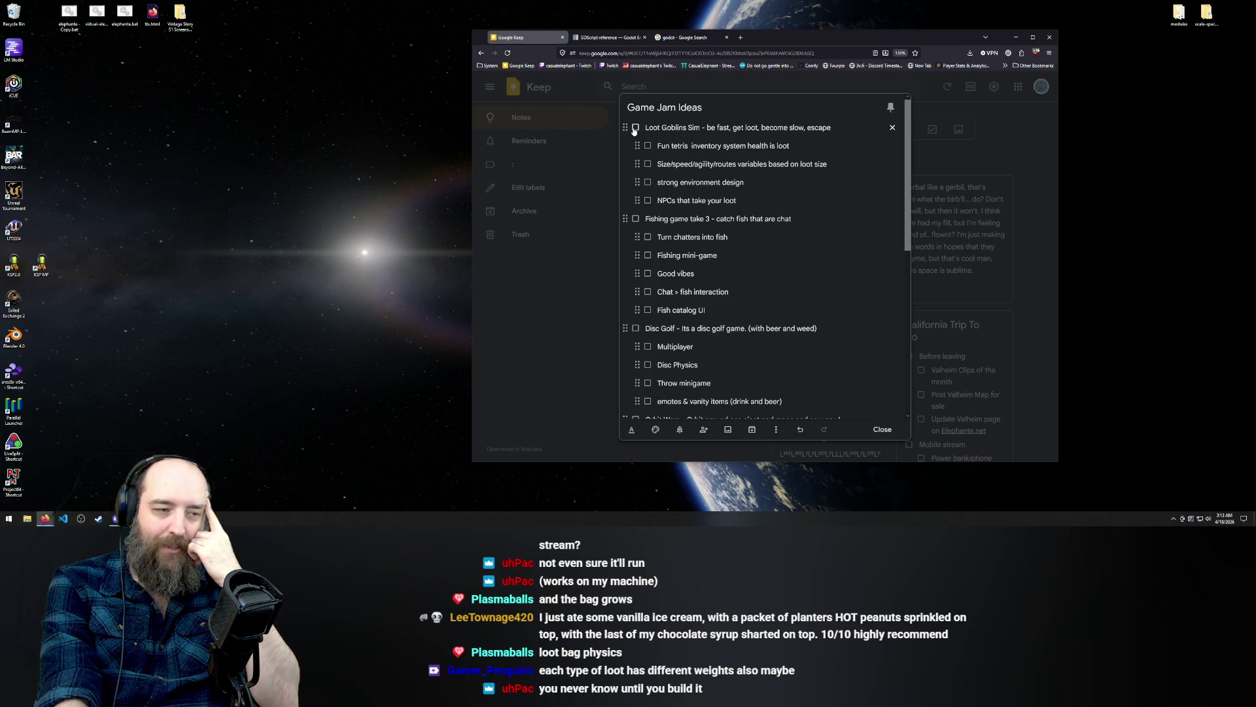
scroll(646, 275, "down", 2)
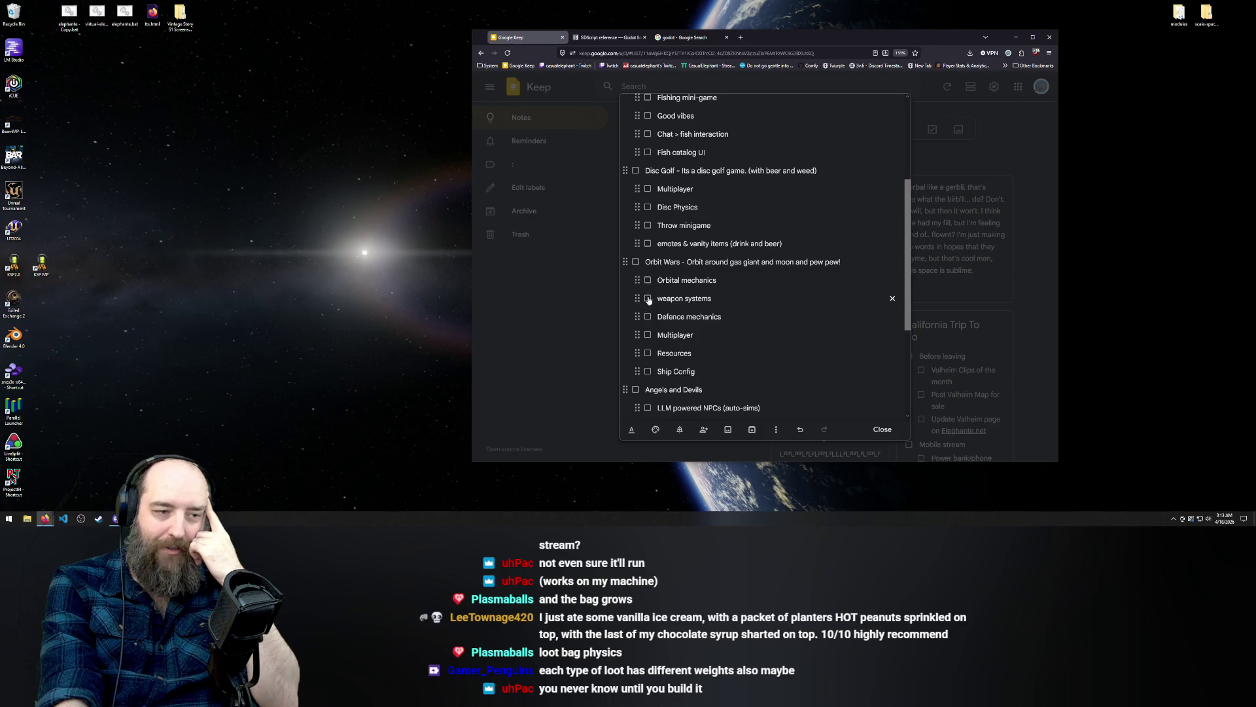
scroll(656, 280, "down", 2)
left_click(636, 300)
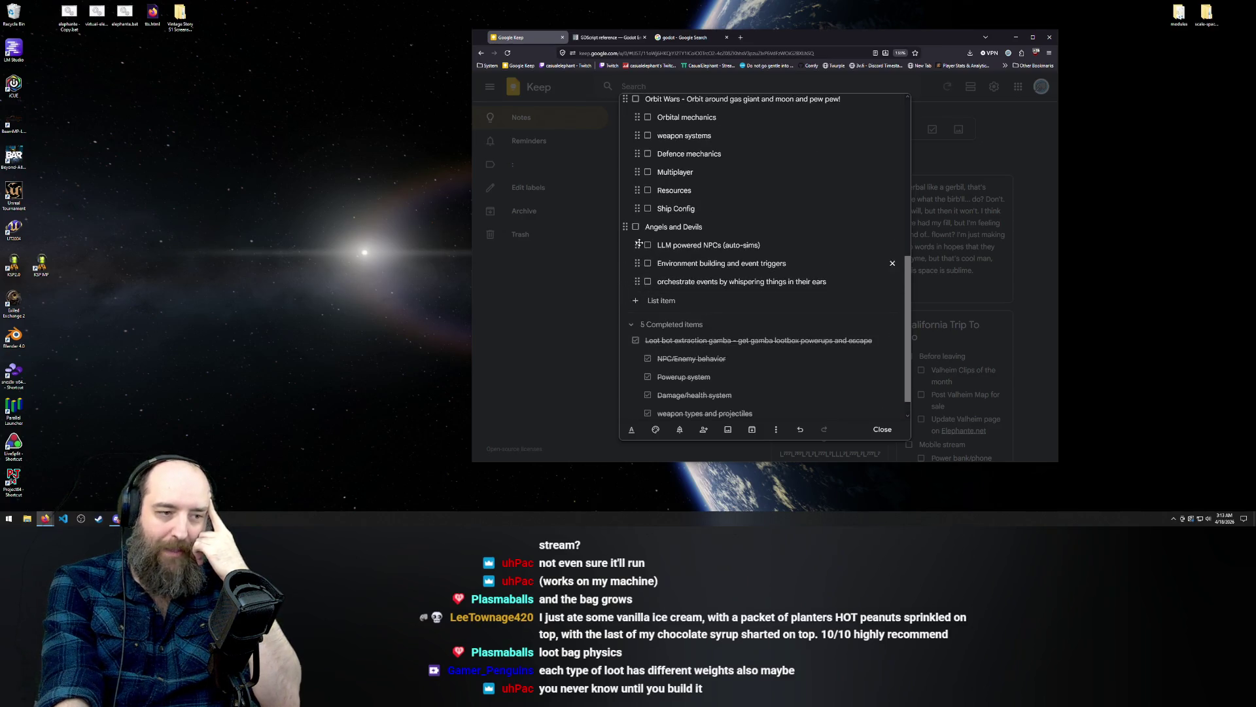
left_click(632, 227)
scroll(633, 242, "up", 2)
left_click(635, 257)
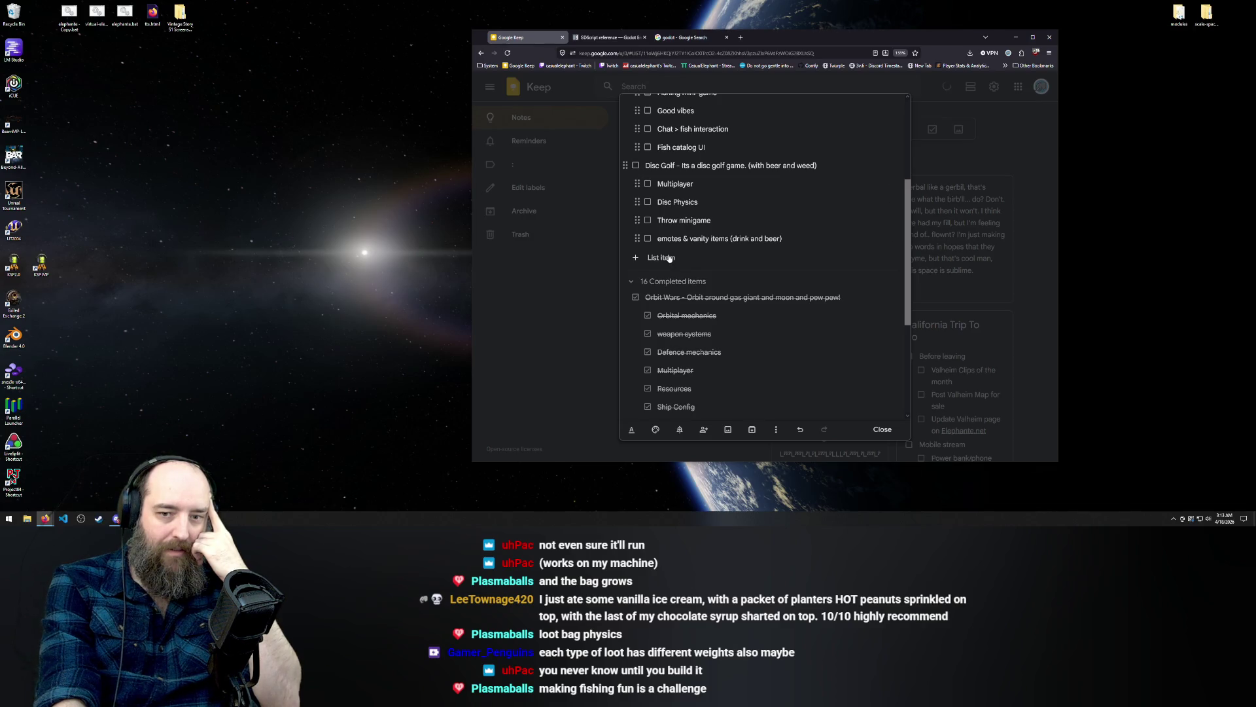
scroll(691, 275, "up", 3)
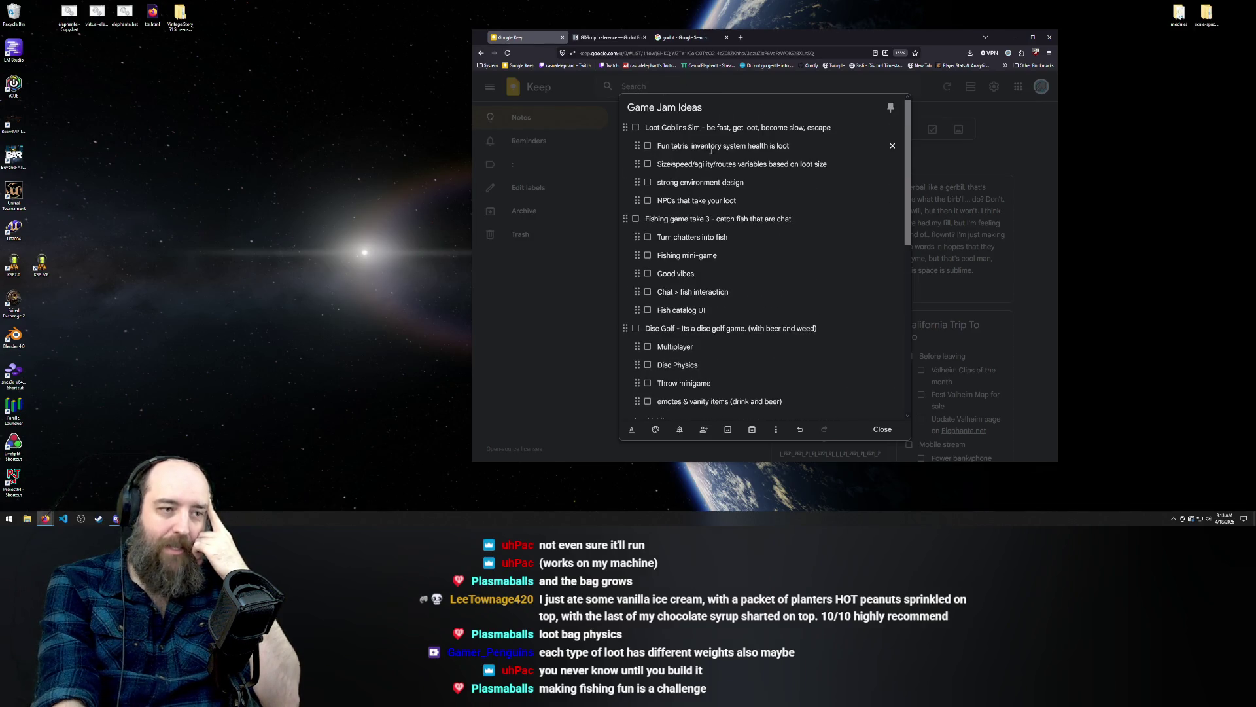
left_click(757, 240)
triple_click(758, 239)
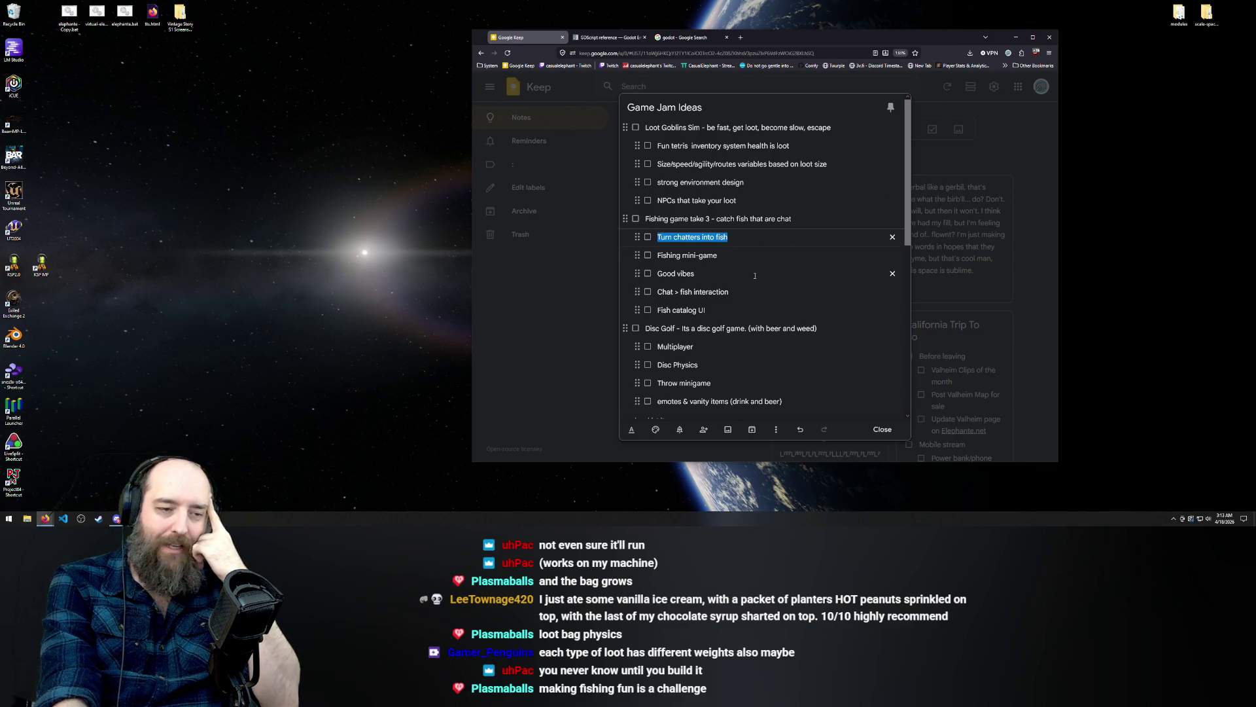
left_click_drag(753, 255, 659, 257)
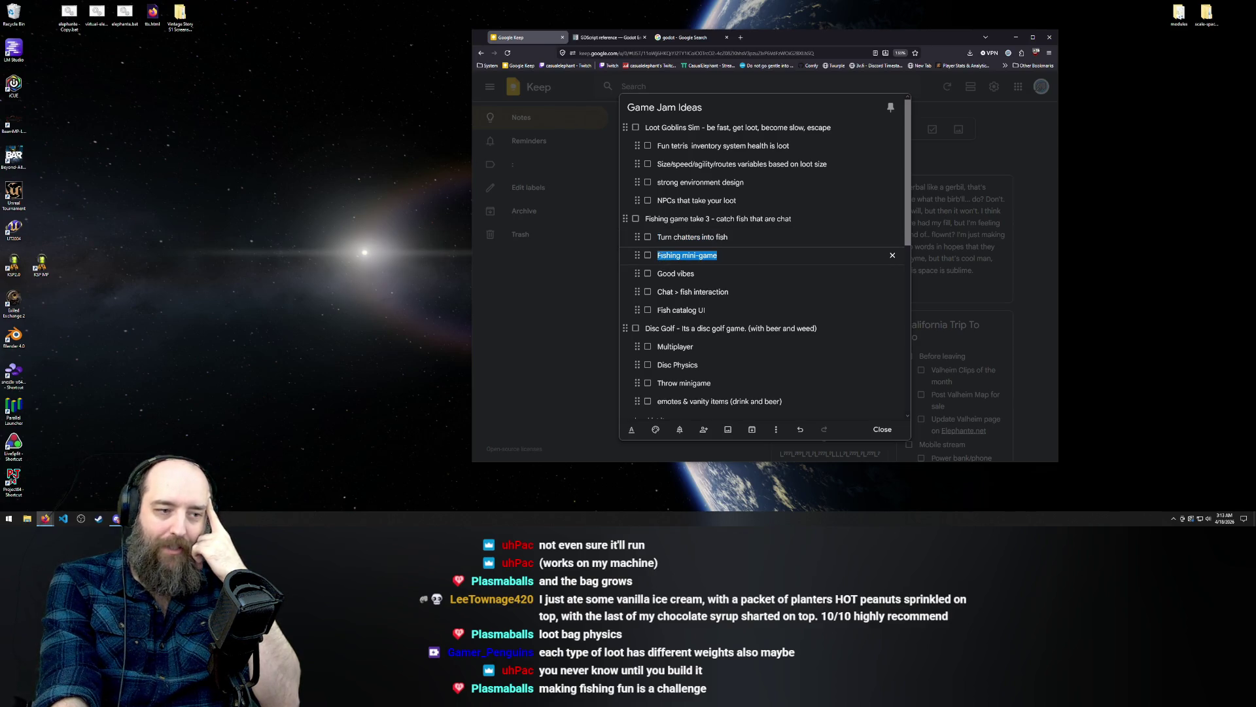
left_click(659, 257)
left_click_drag(658, 274, 695, 274)
triple_click(756, 294)
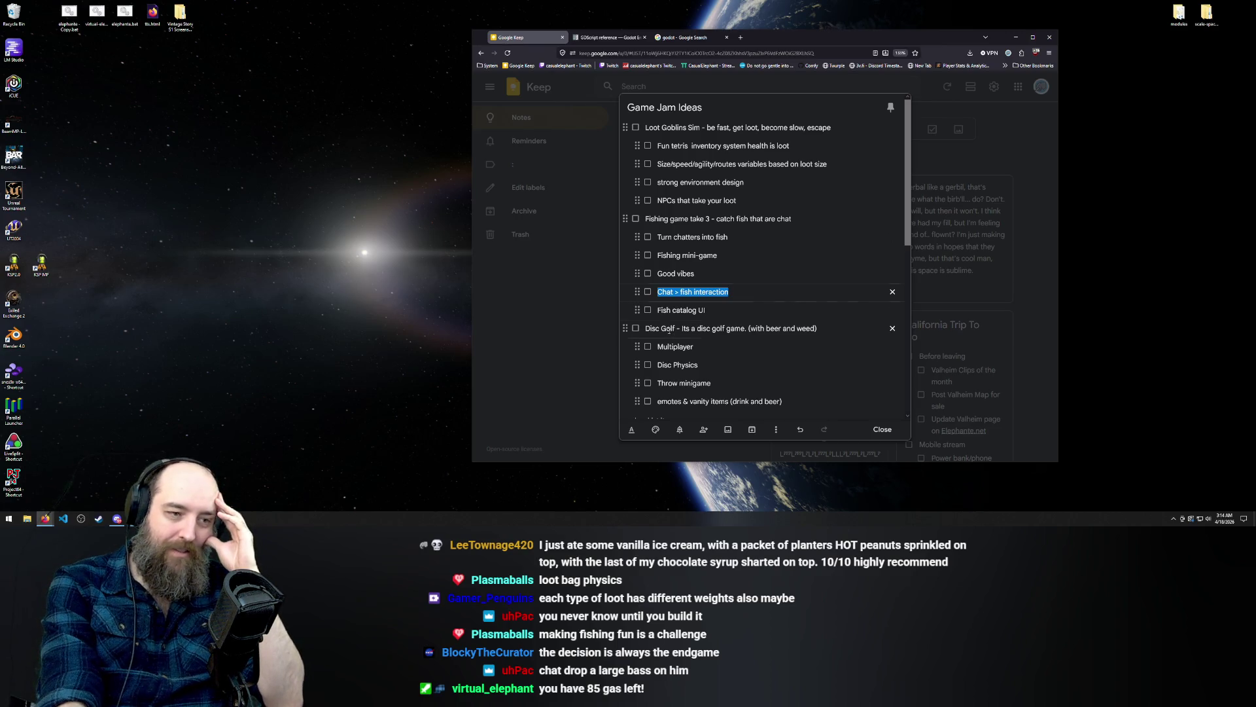
left_click_drag(669, 329, 868, 328)
left_click_drag(646, 219, 793, 219)
left_click_drag(646, 127, 1079, 135)
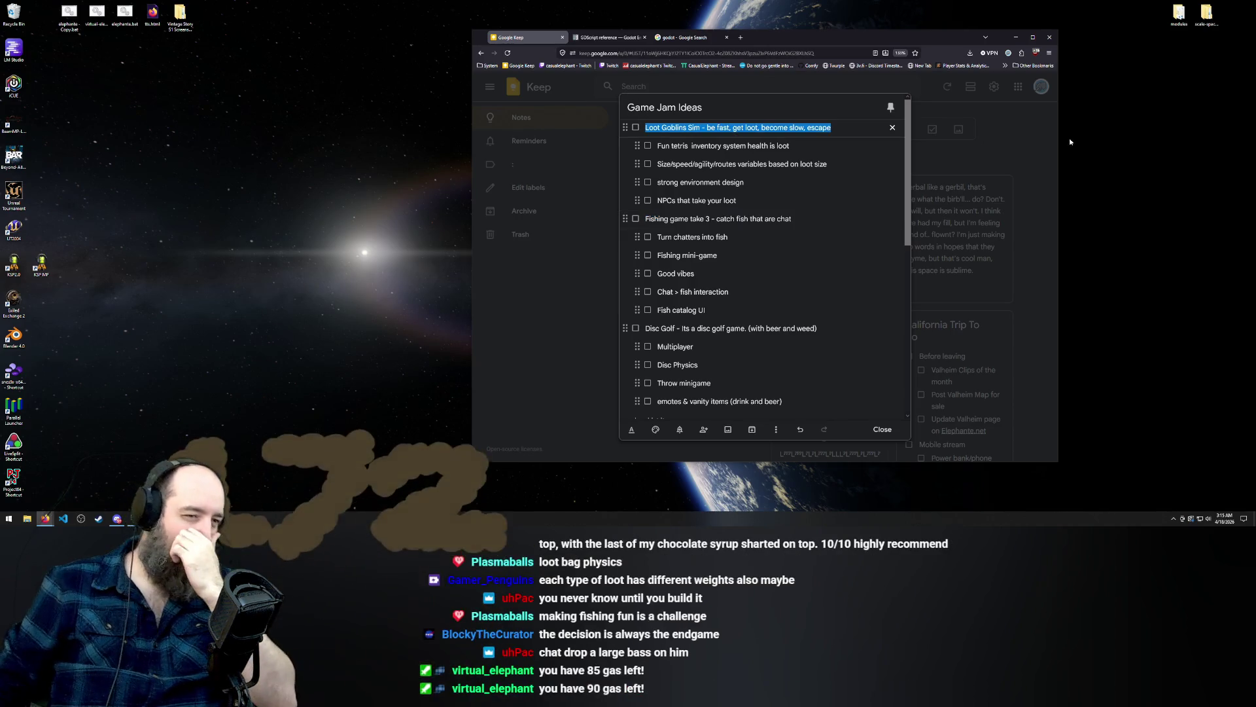
scroll(724, 316, "down", 3)
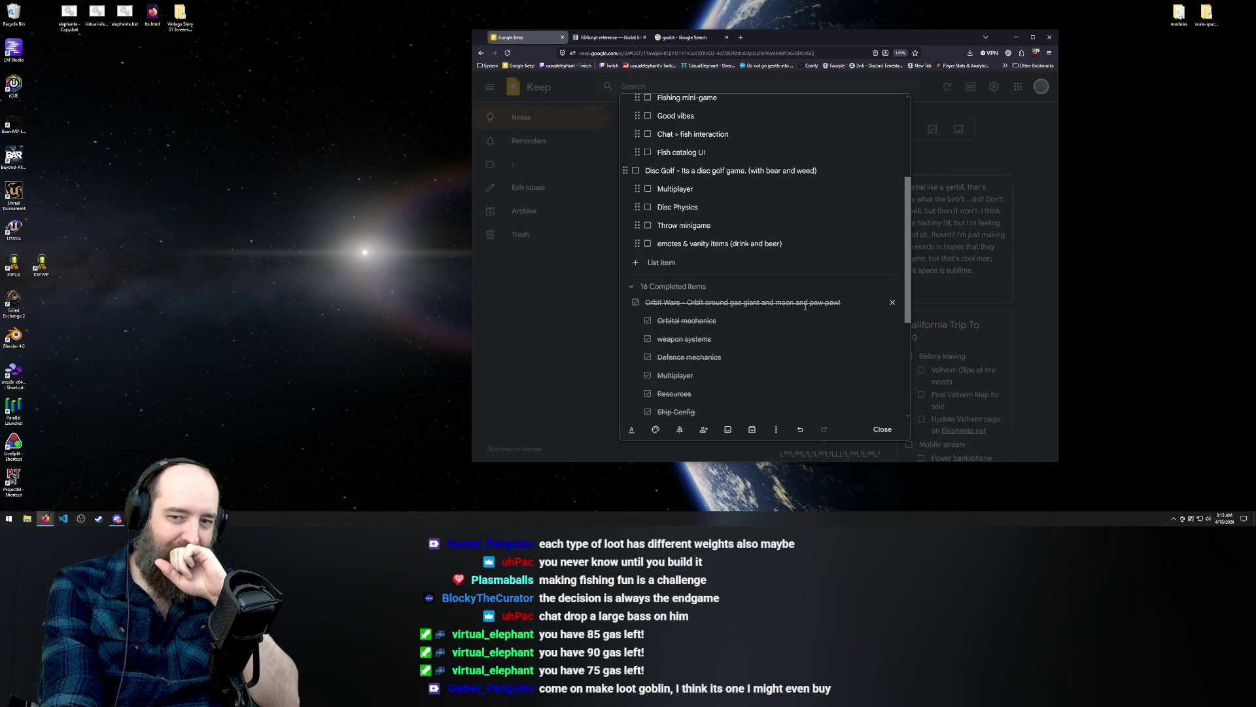
scroll(675, 235, "up", 3)
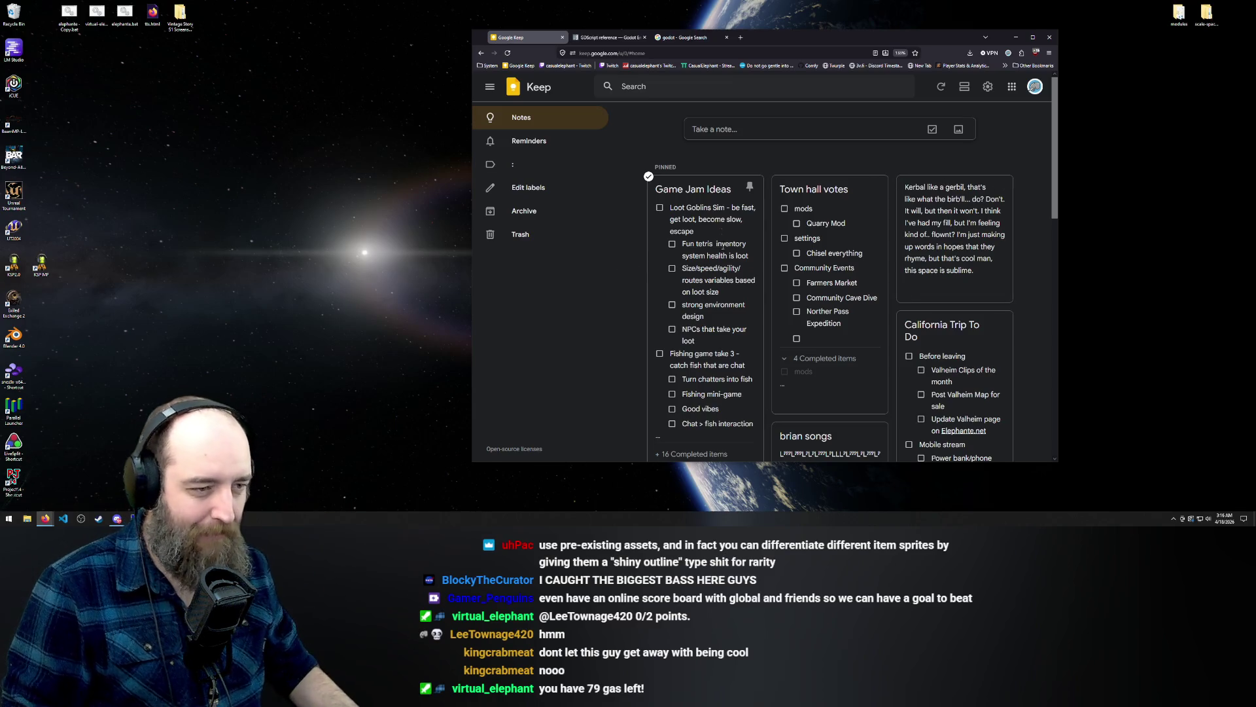
scroll(715, 194, "down", 2)
scroll(715, 194, "up", 2)
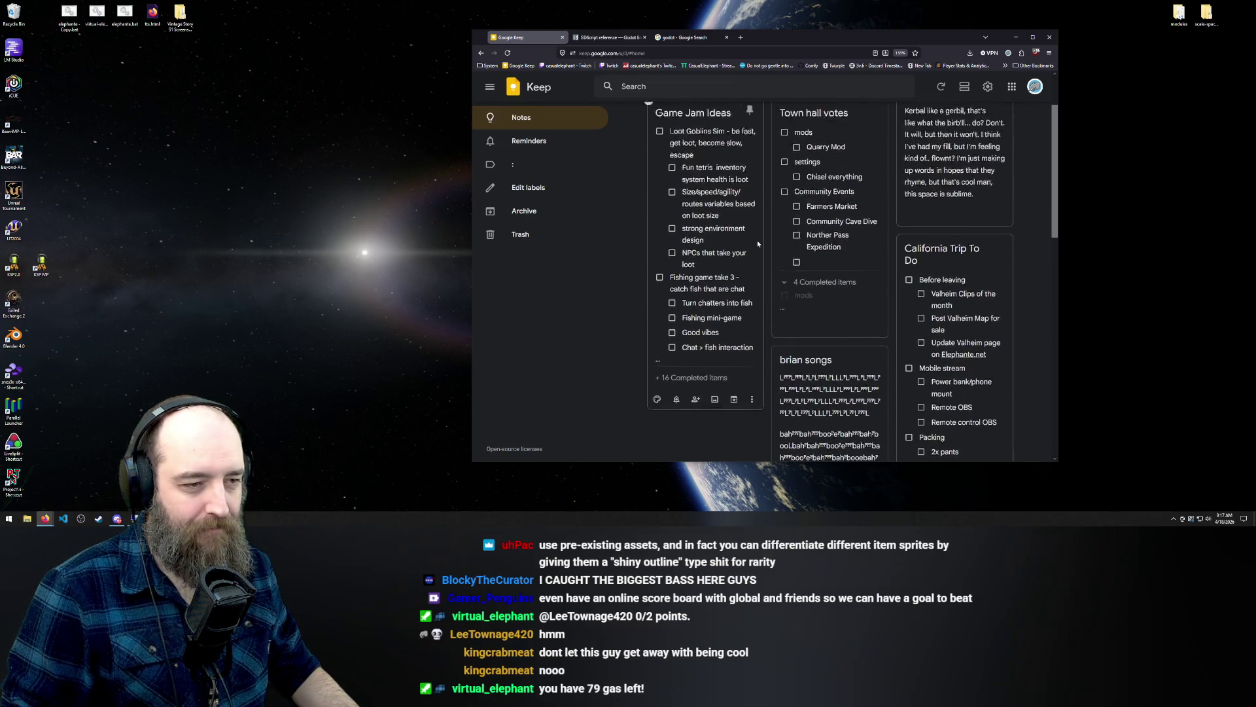
Open the Game Jam Ideas note for editing
left_click(684, 231)
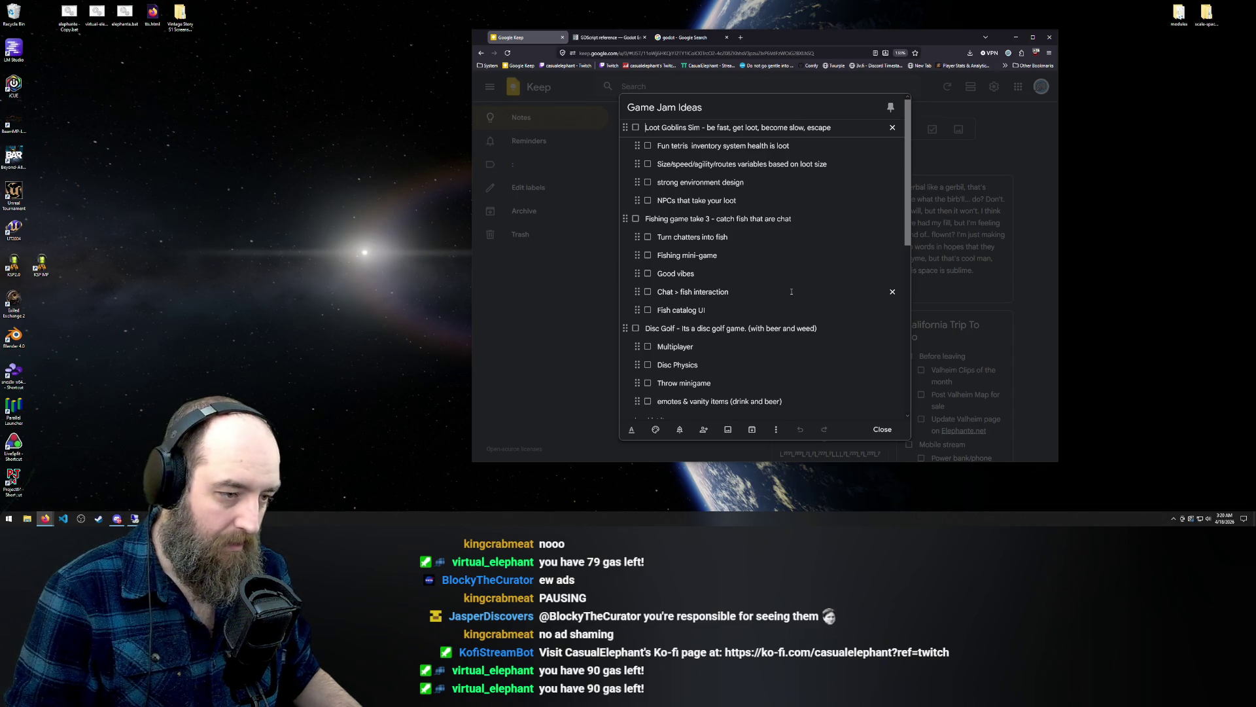
scroll(795, 291, "down", 1)
scroll(744, 304, "up", 1)
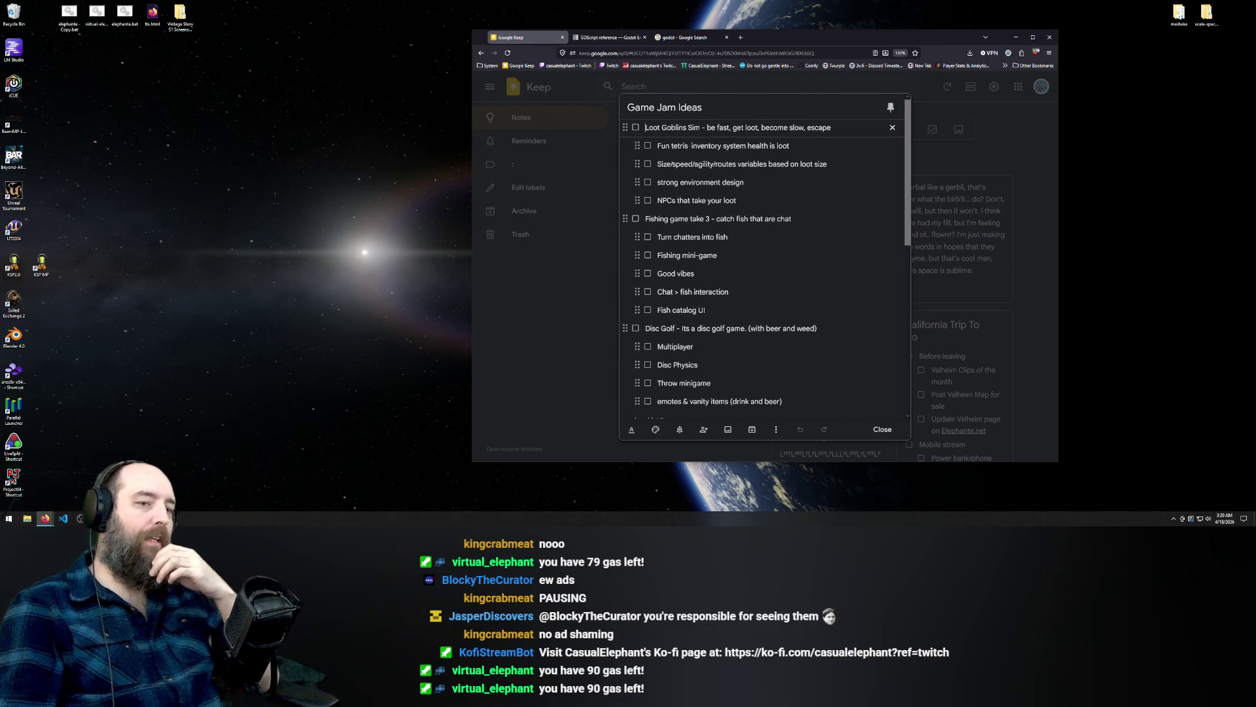
left_click(764, 110)
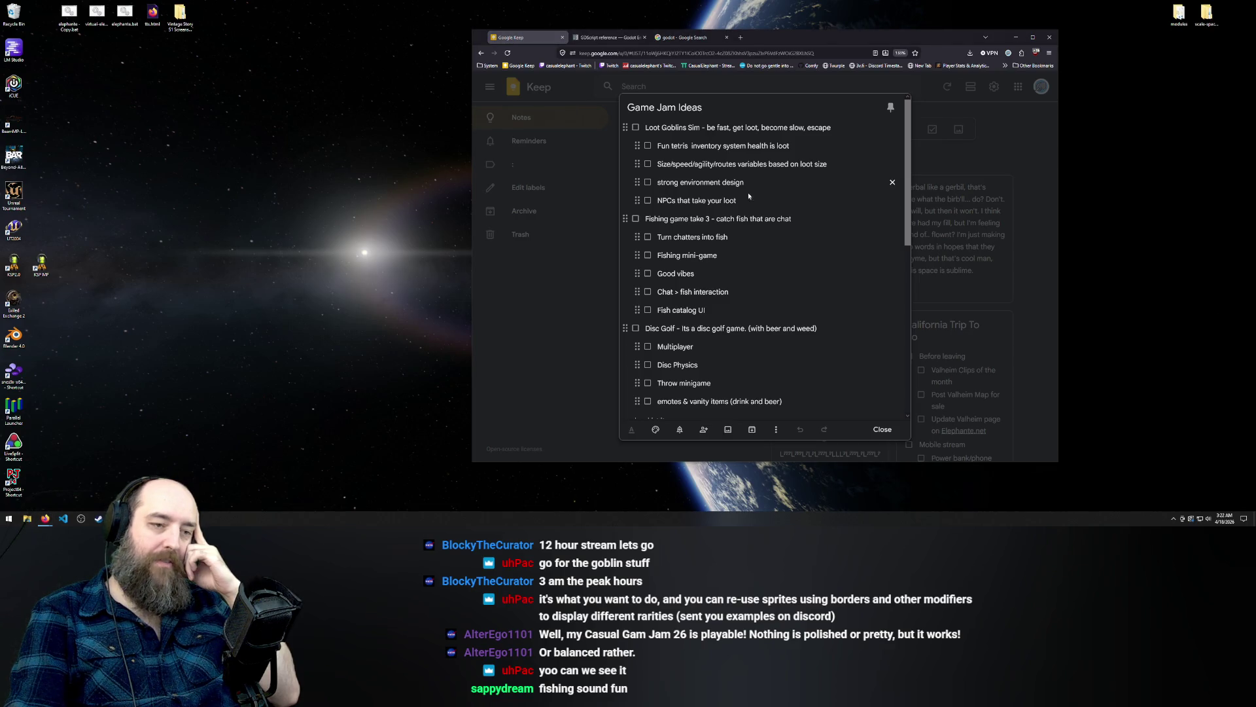
Select the Fishing game, Disc Golf and Multiplayer lines in the Game Jam Ideas checklist
triple_click(685, 223)
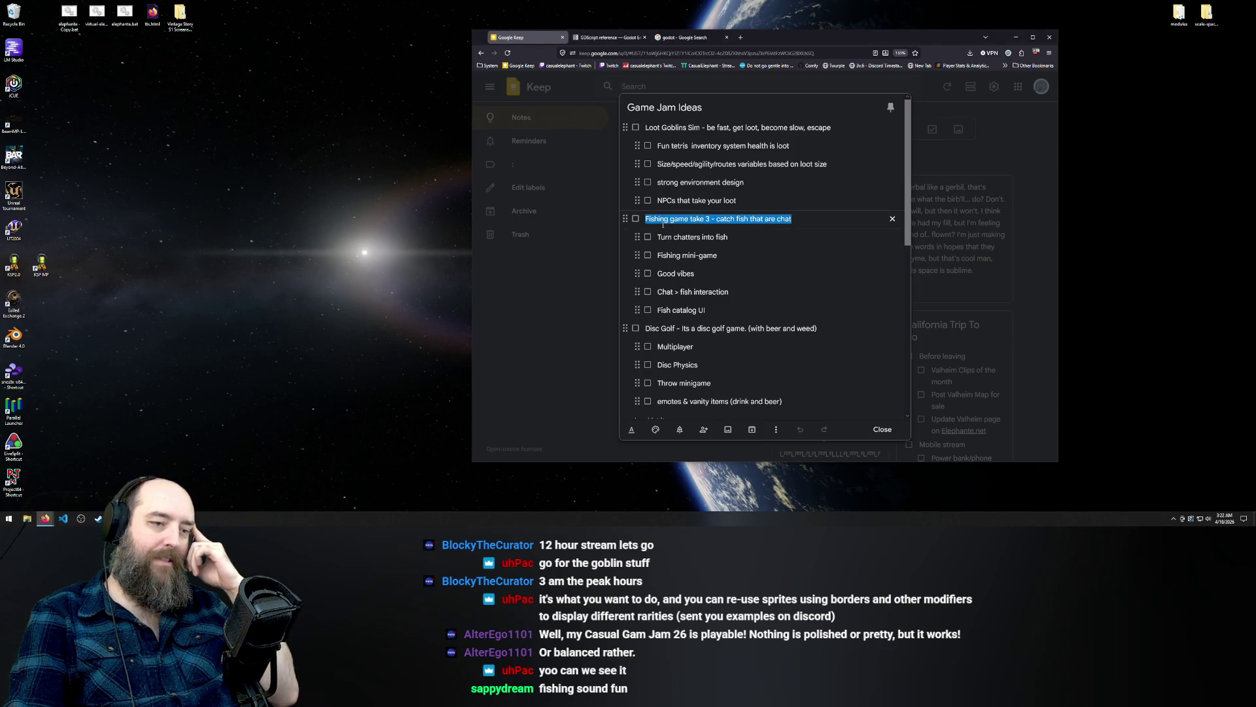
triple_click(811, 222)
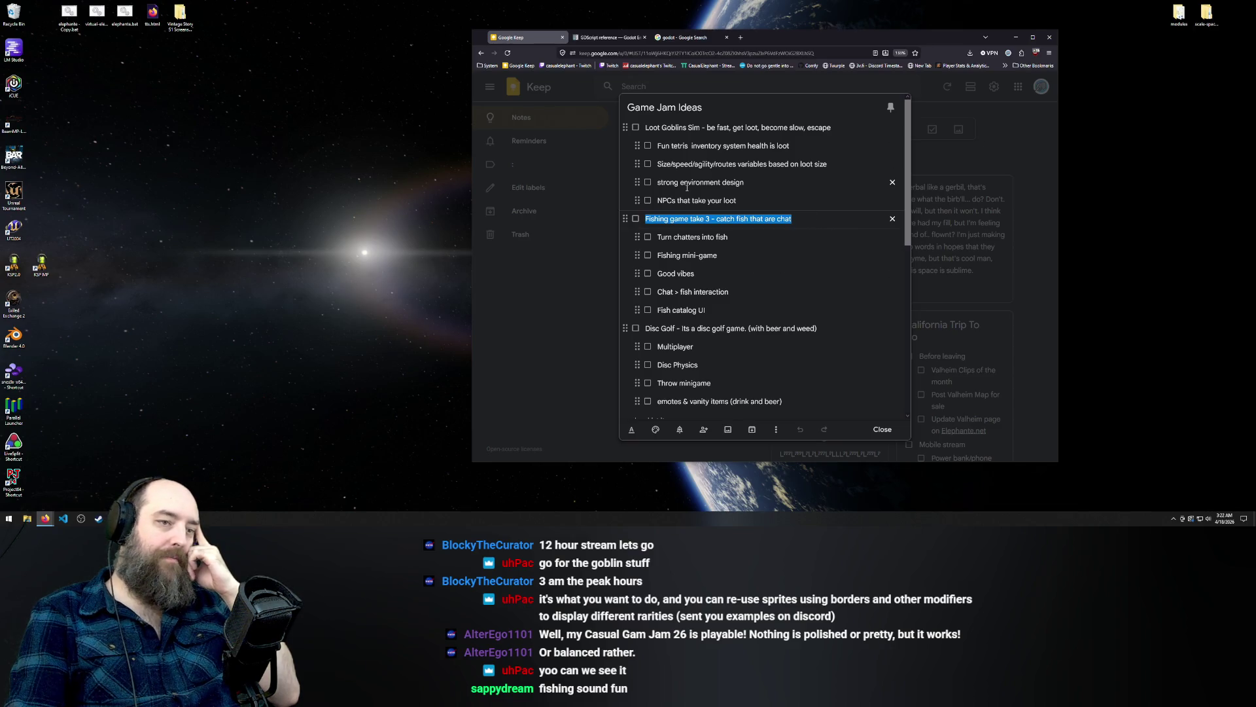
triple_click(847, 329)
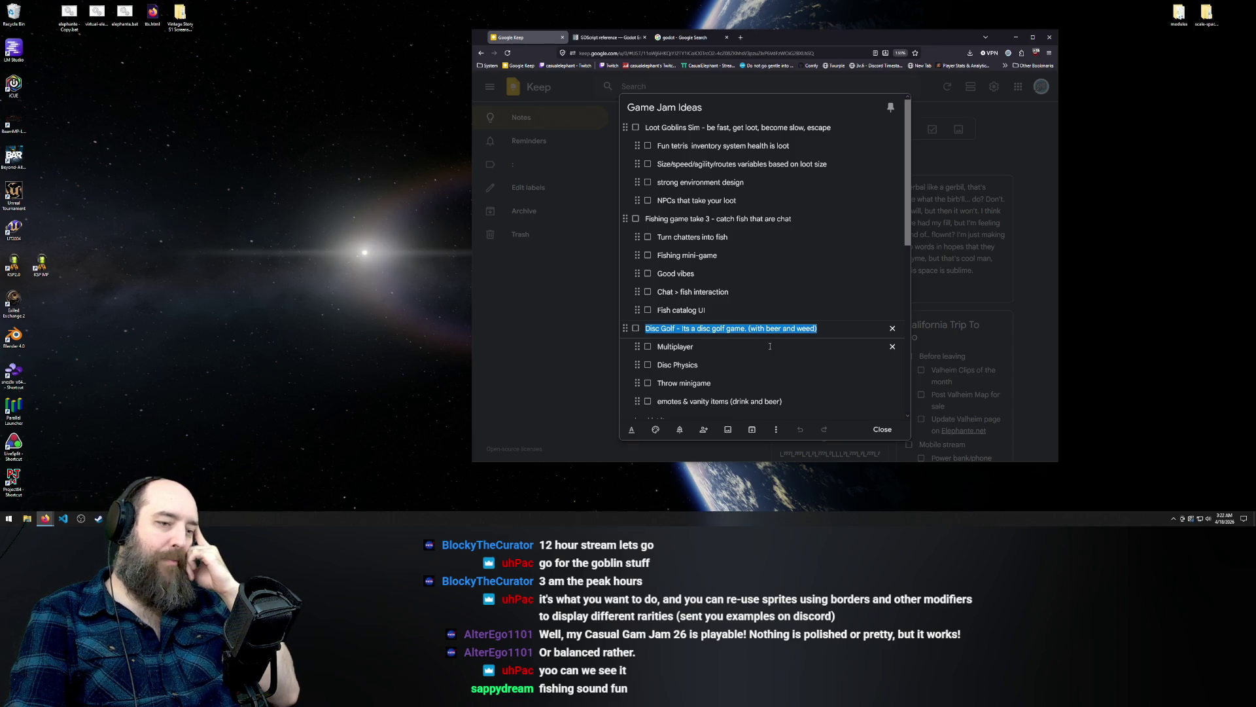
scroll(770, 346, "down", 3)
scroll(702, 247, "up", 2)
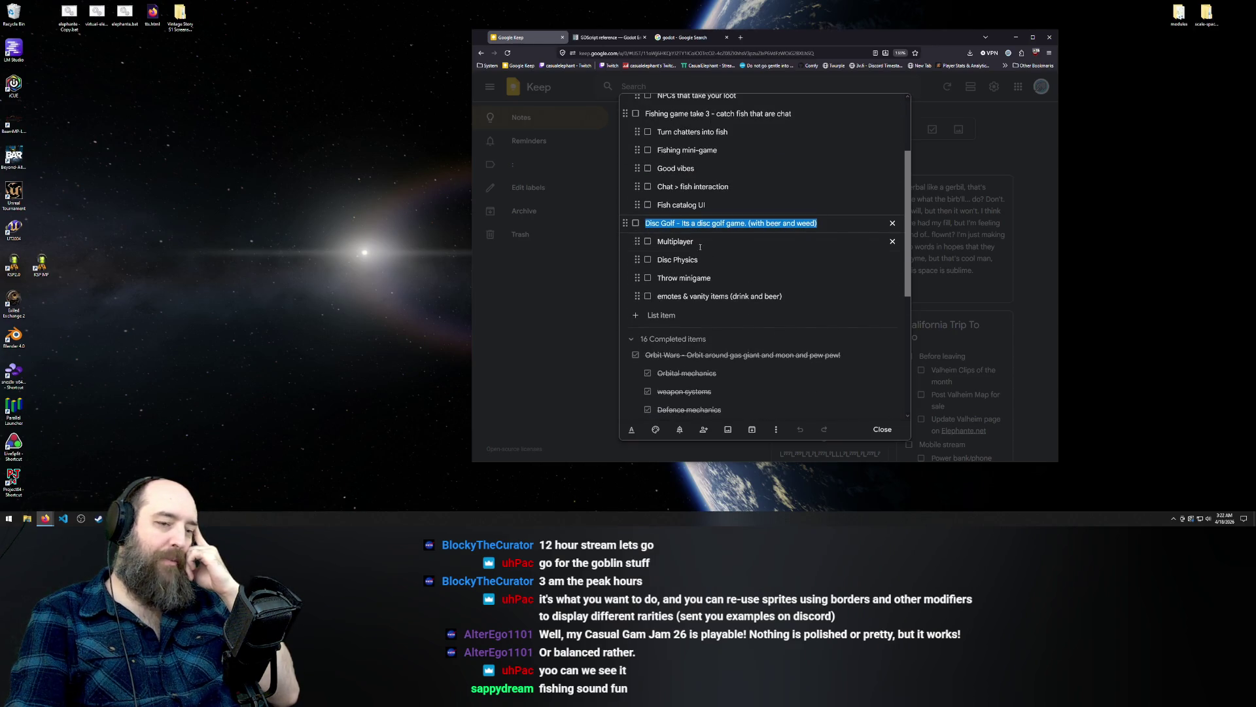
triple_click(701, 247)
left_click_drag(825, 223, 618, 238)
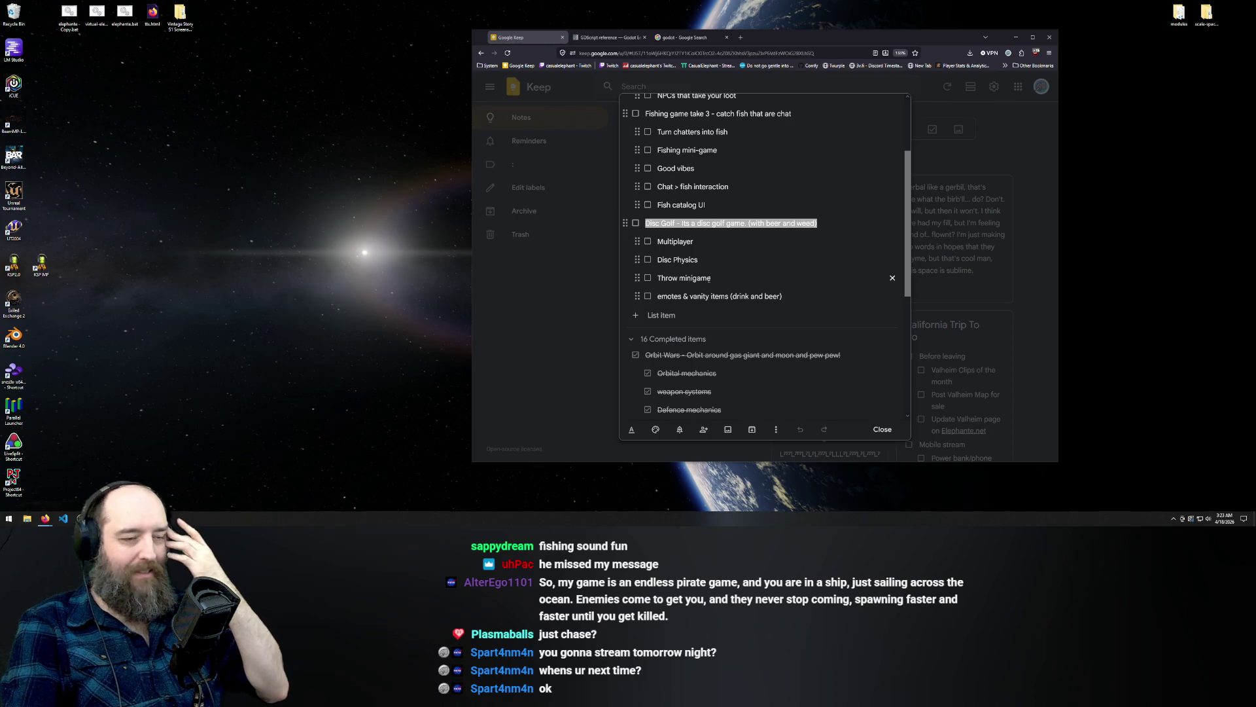
scroll(774, 204, "up", 2)
scroll(723, 270, "down", 3)
scroll(723, 270, "up", 3)
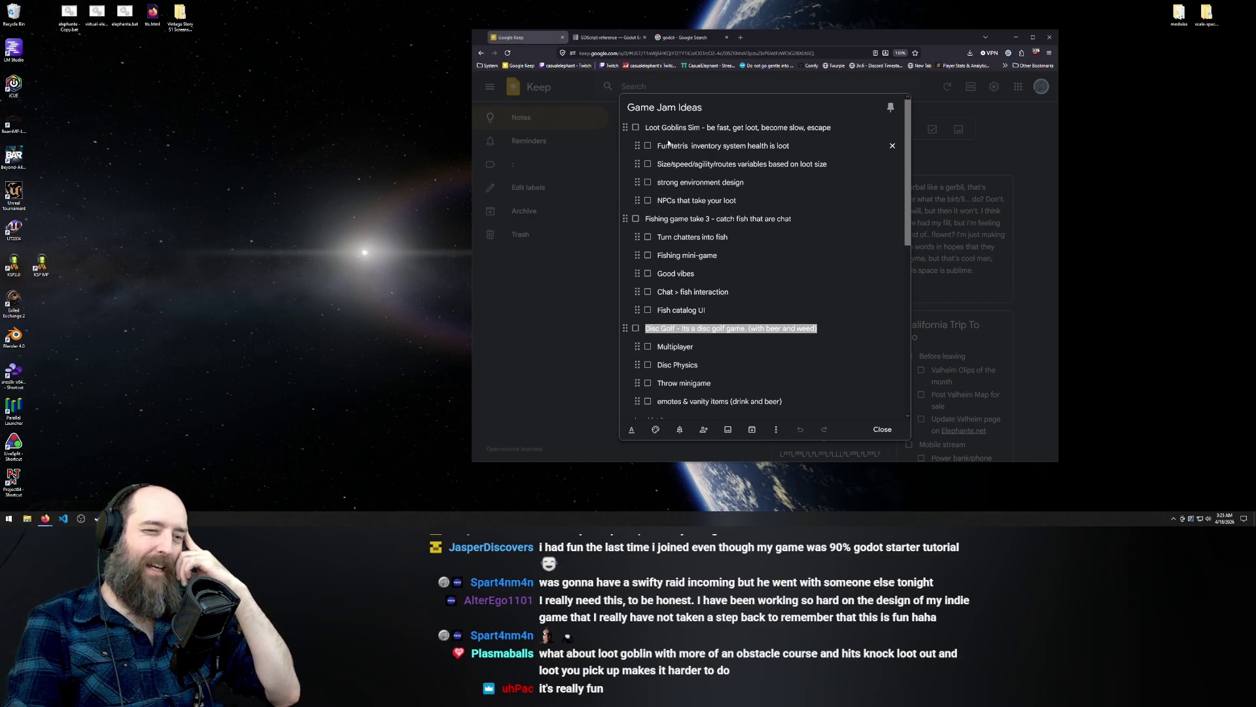
Select, then deselect, the 'Fun tetris inventory system health is loot' item text
left_click_drag(658, 146, 790, 145)
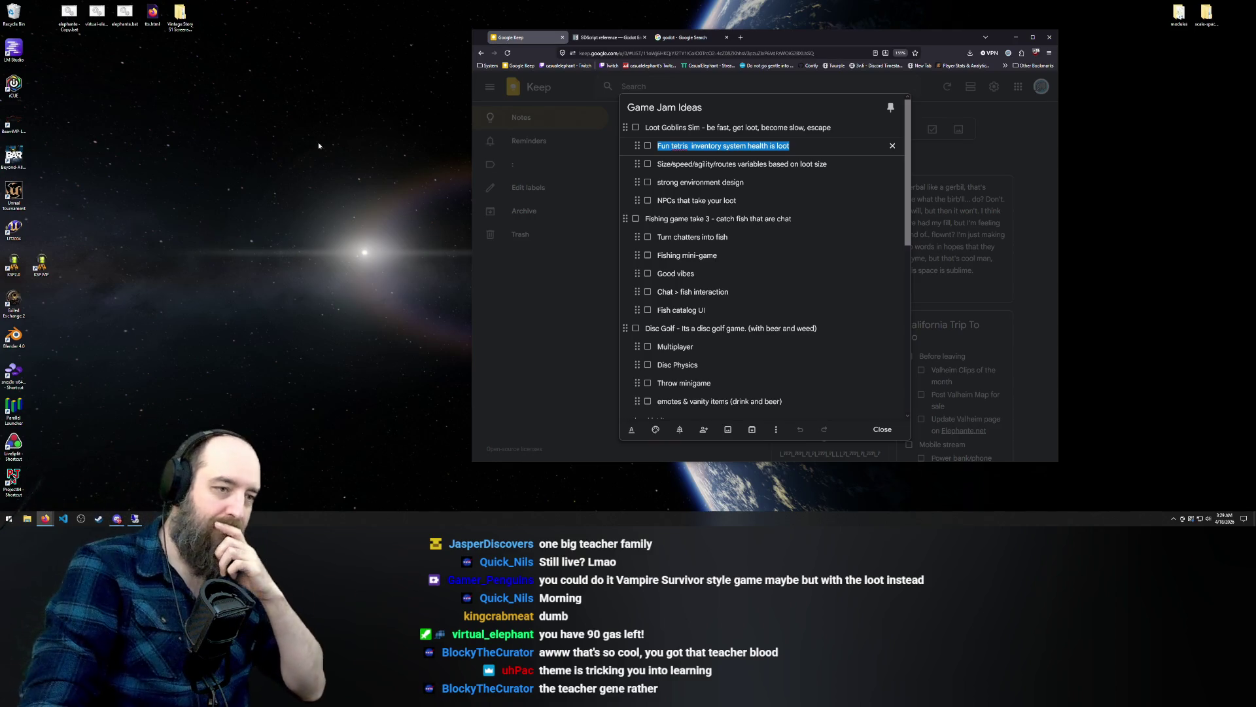
left_click(810, 147)
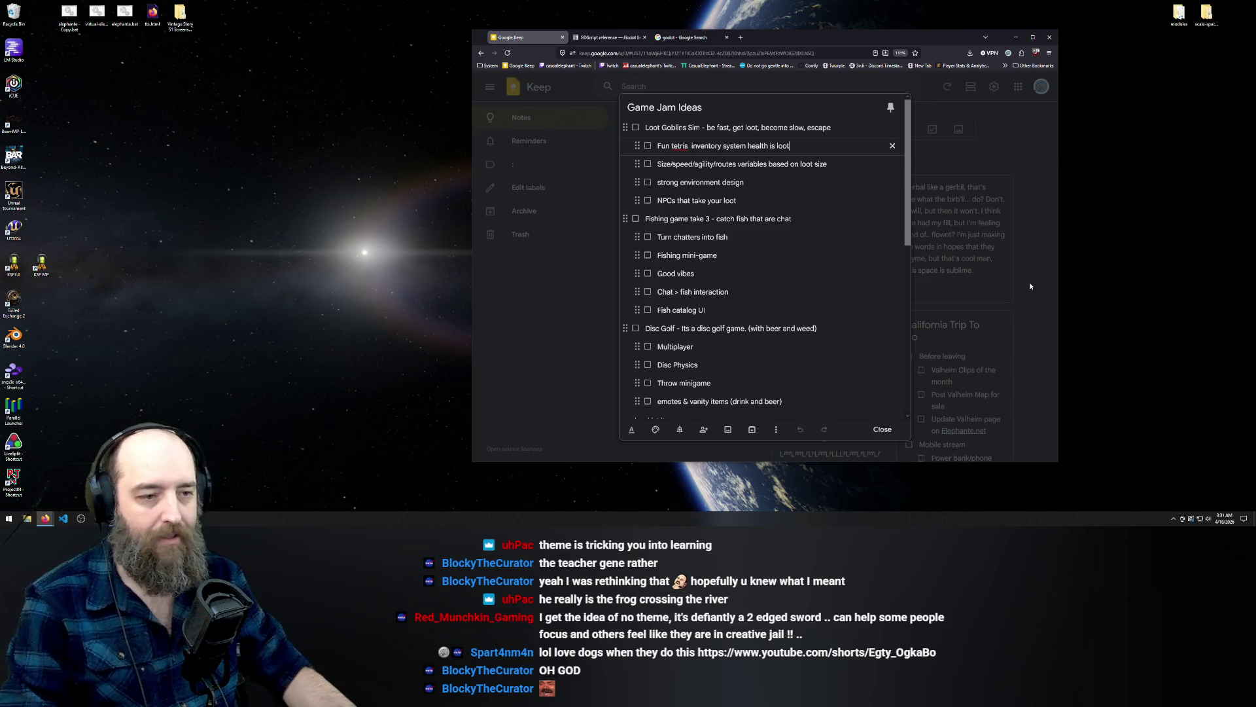
left_click(1030, 192)
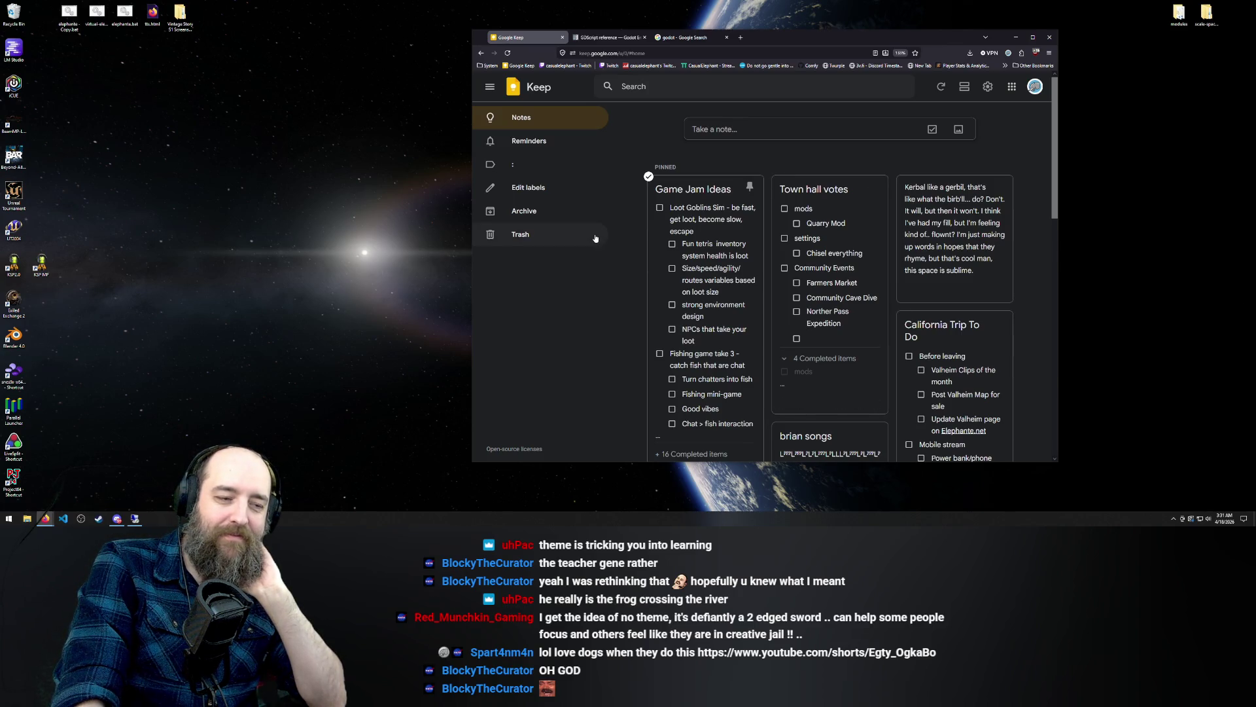
Scroll the notes overview down slightly to show the pinned Game Jam Ideas note
scroll(628, 230, "down", 1)
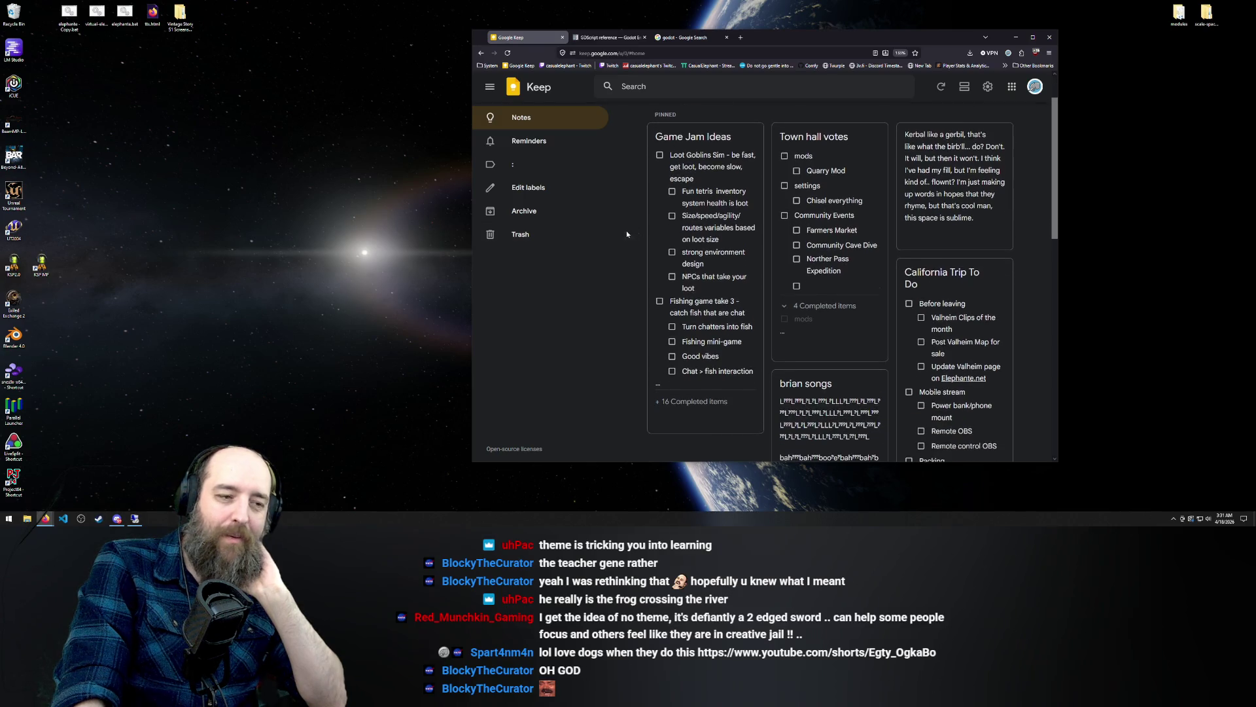
Widen the browser window on both sides, then open the Game Jam Ideas note
left_click_drag(1058, 251, 1196, 251)
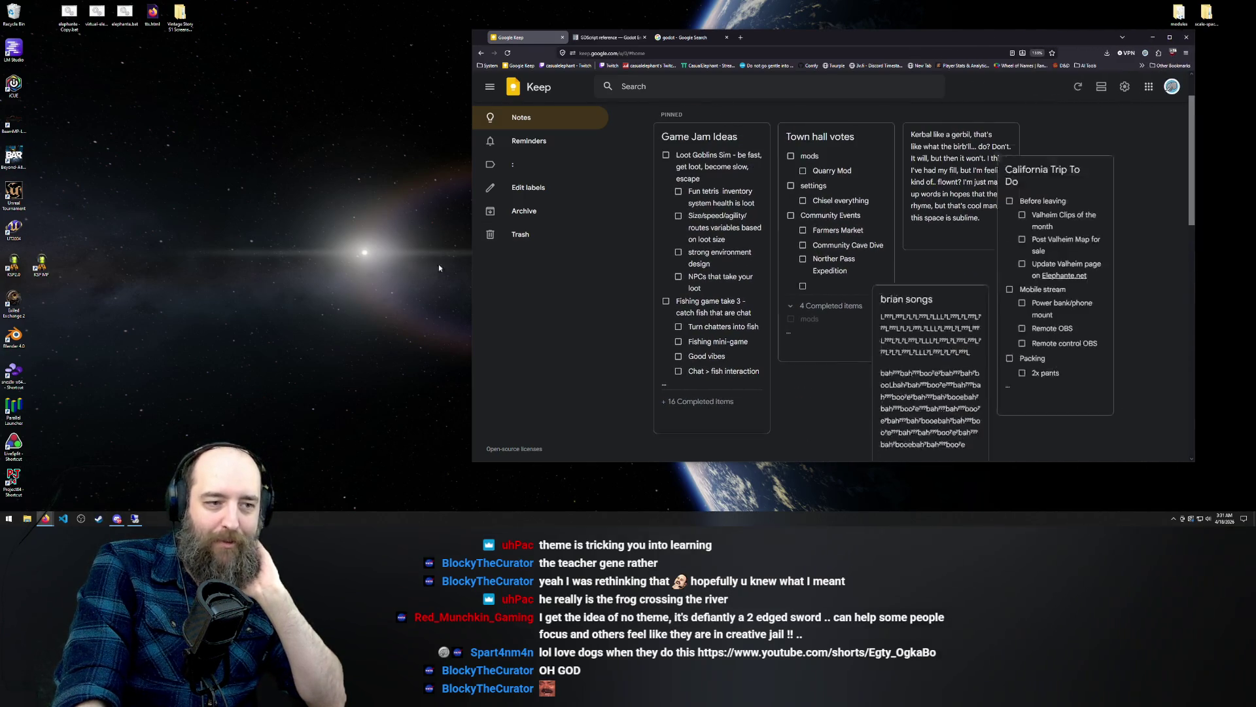
mouse_move(472, 312)
left_mouse_down()
mouse_move(93, 309)
mouse_move(235, 310)
left_mouse_up()
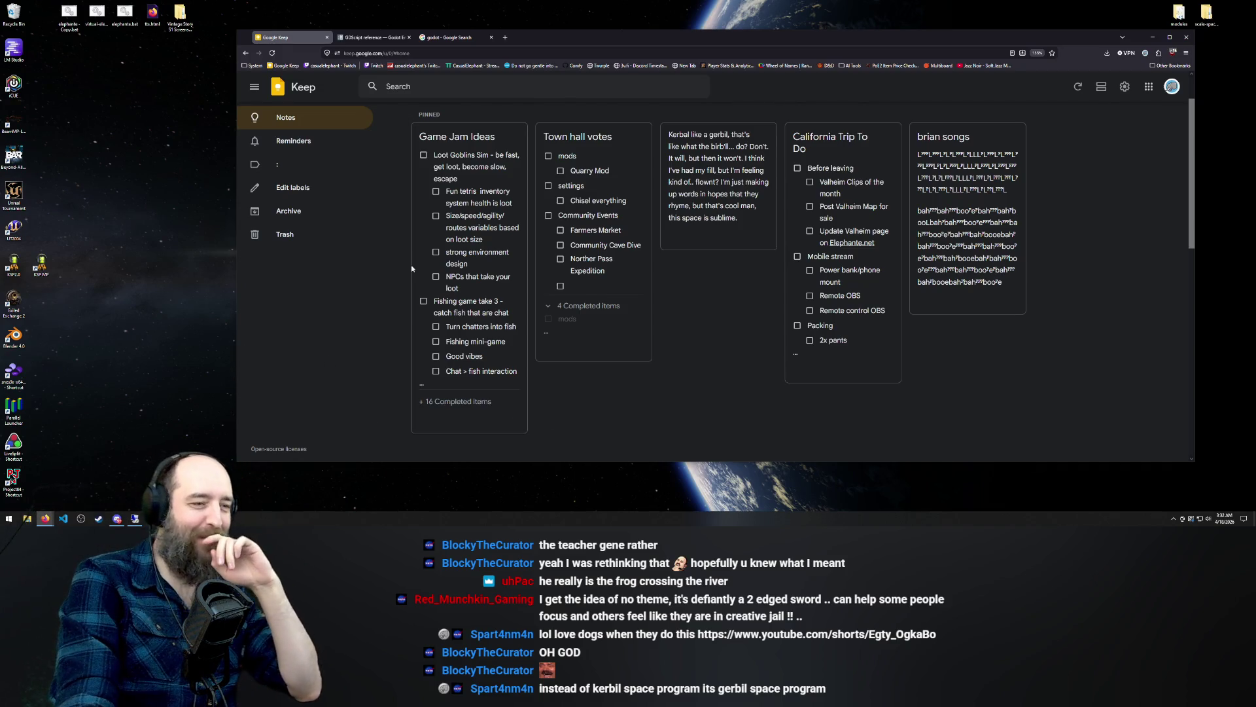
left_click(457, 191)
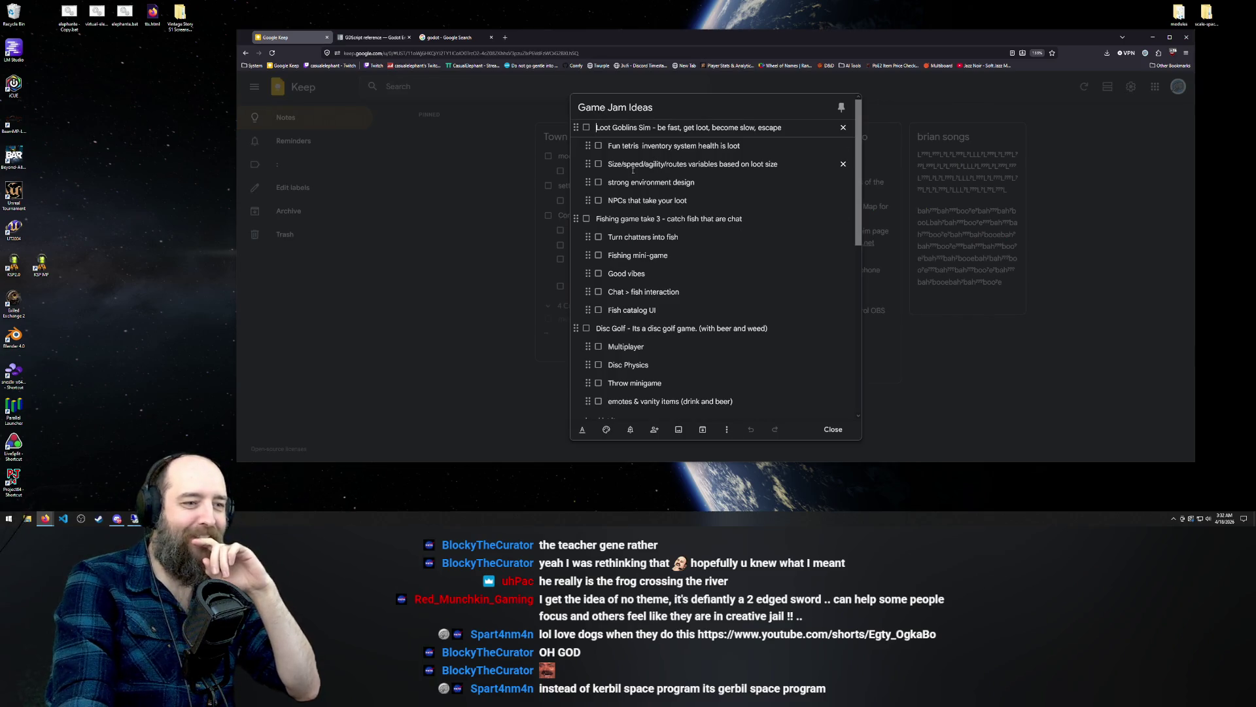
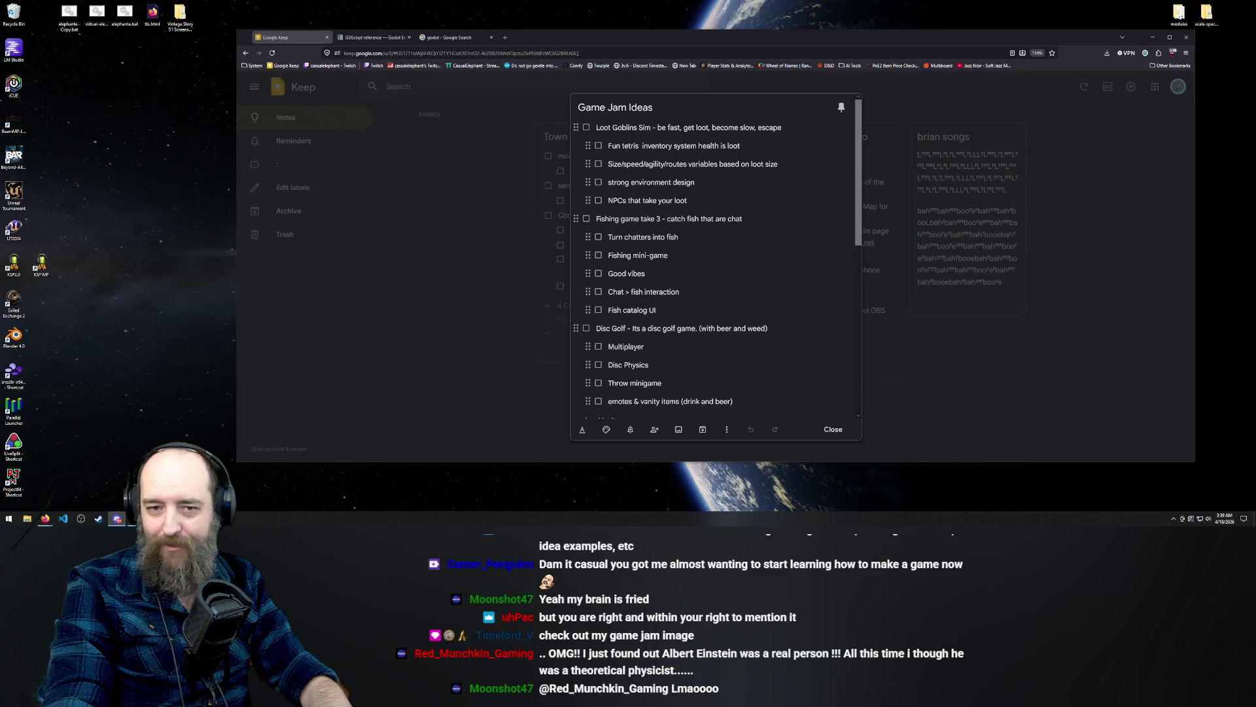
Switch to Discord with Alt+Tab so the #gamejam channel shows
key("alt+Tab")
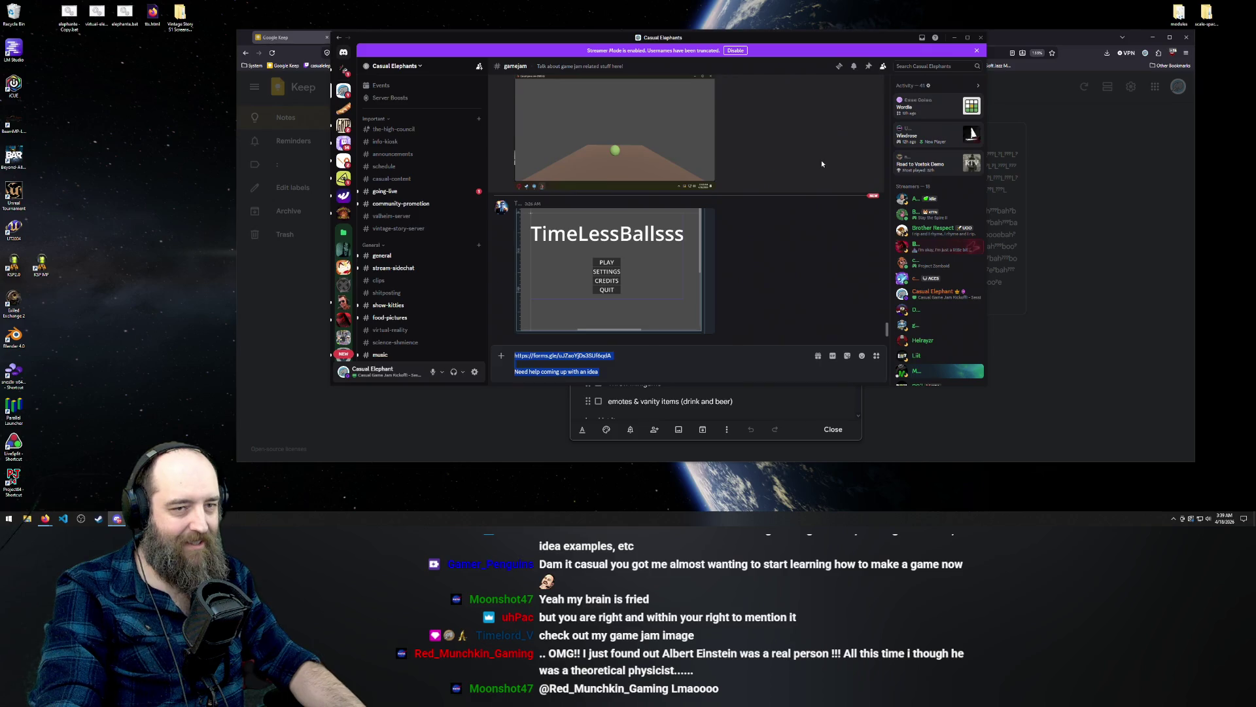
Maximize Discord, preview the TimeLessBallsss menu screenshot, and delete the drafted message text
left_click(968, 37)
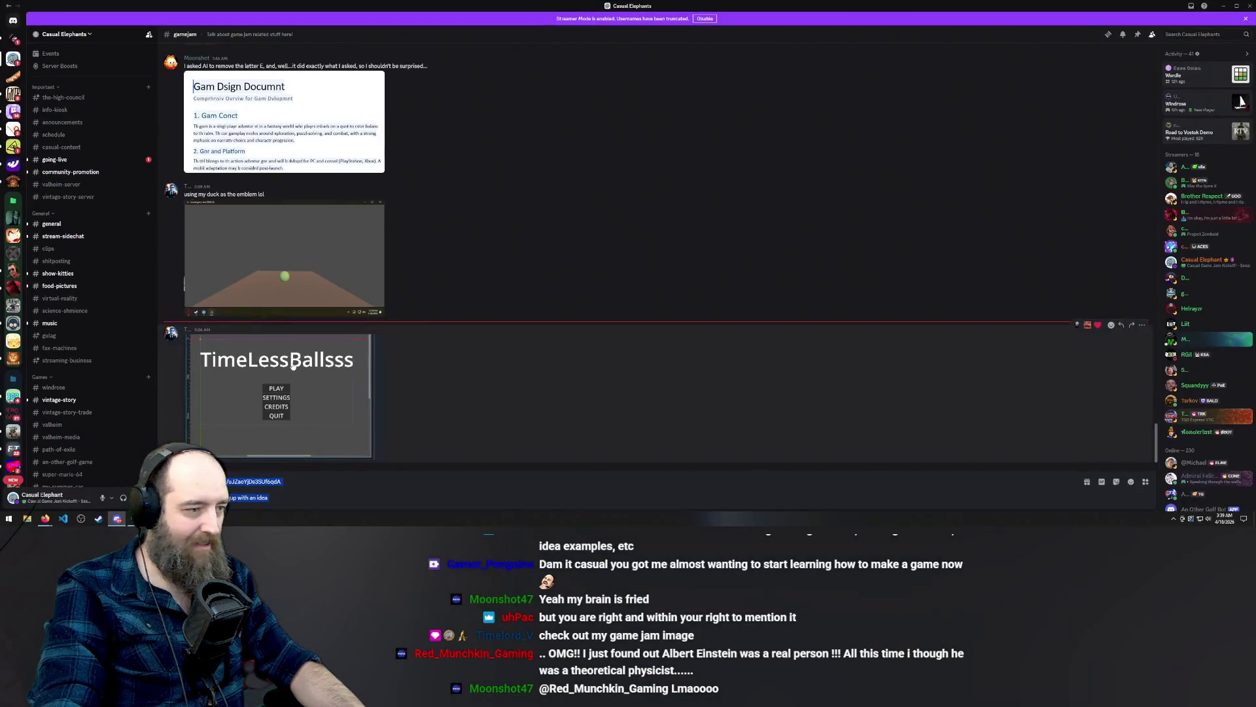
left_click(291, 363)
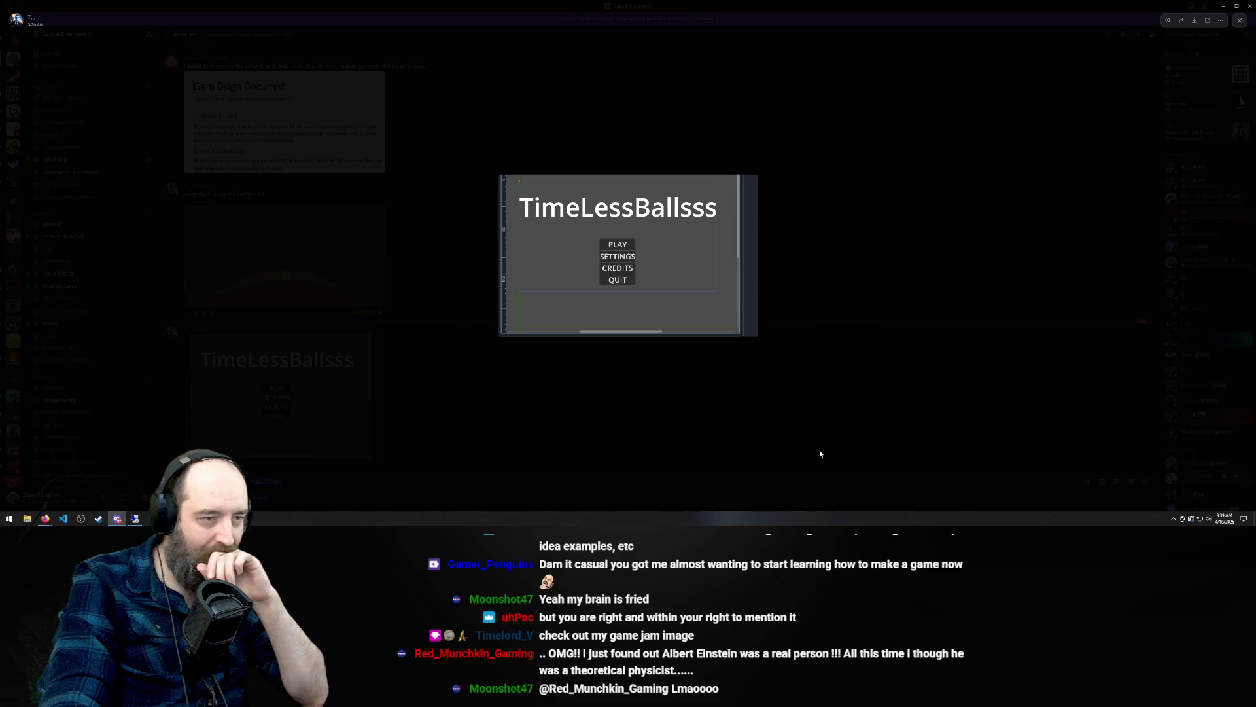
left_click(868, 393)
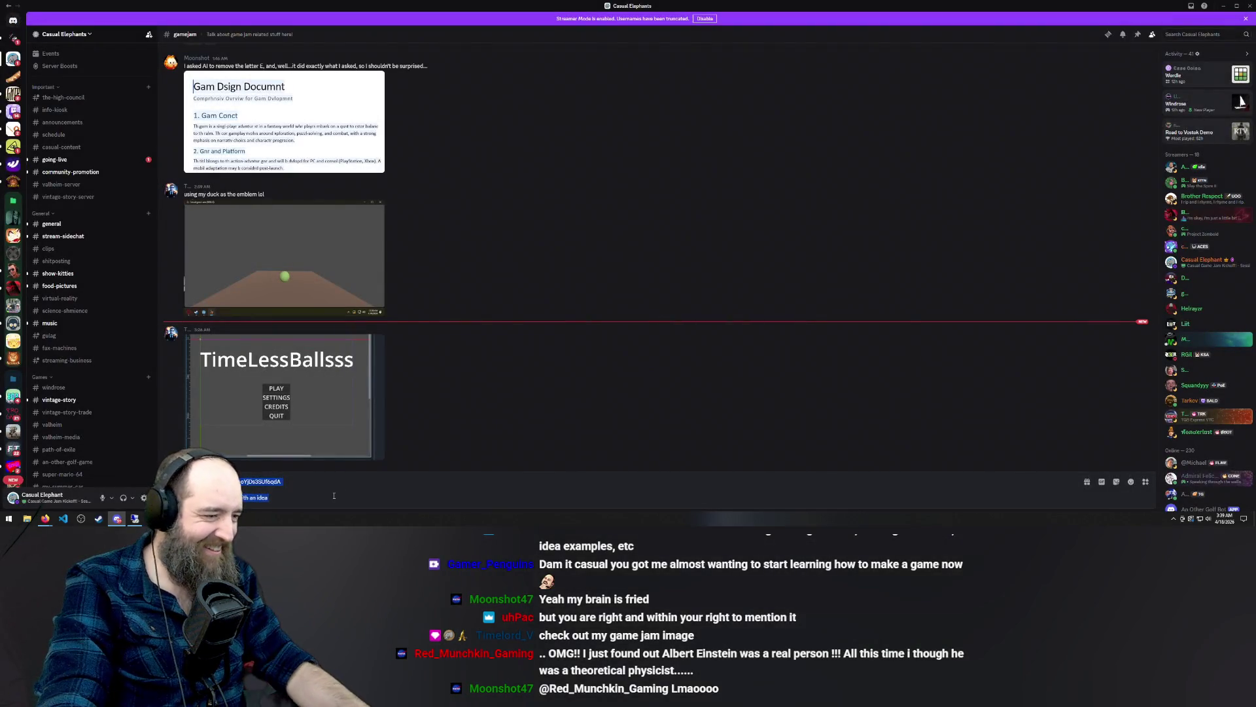
key("BackSpace")
scroll(130, 334, "down", 2)
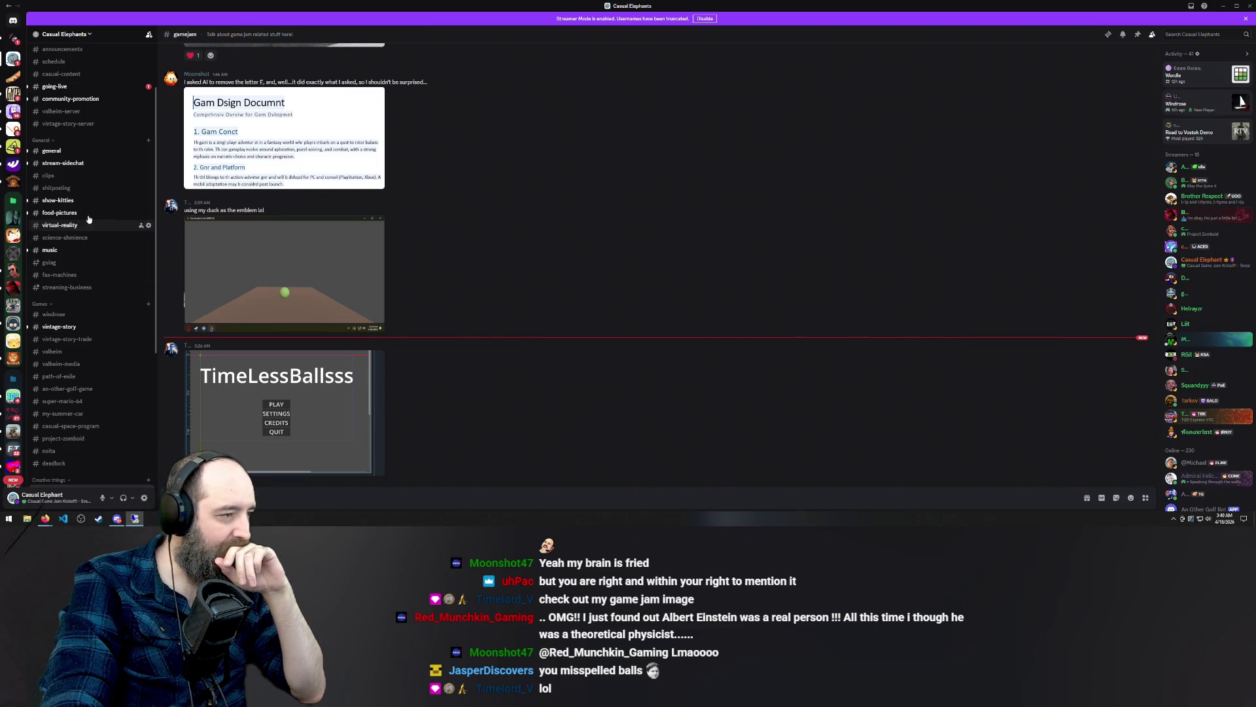
Go to #stream-sidechat and preview the bookmark bar image, then close it
left_click(98, 164)
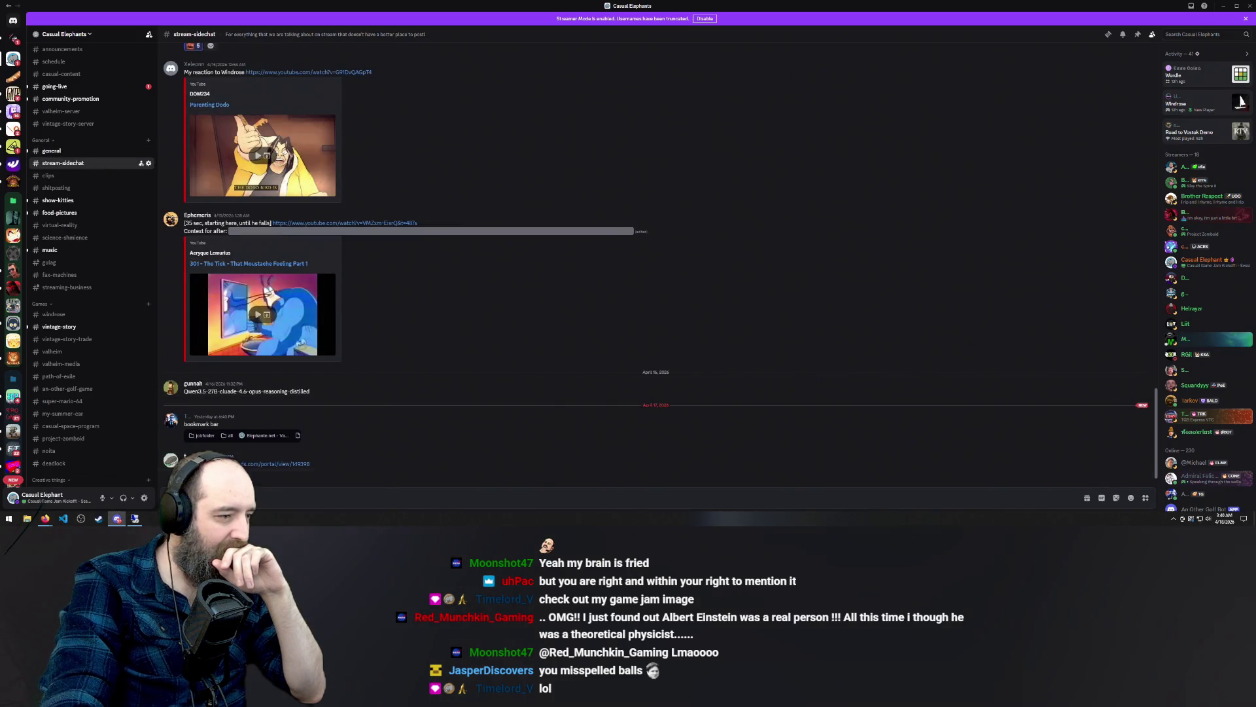
left_click(217, 435)
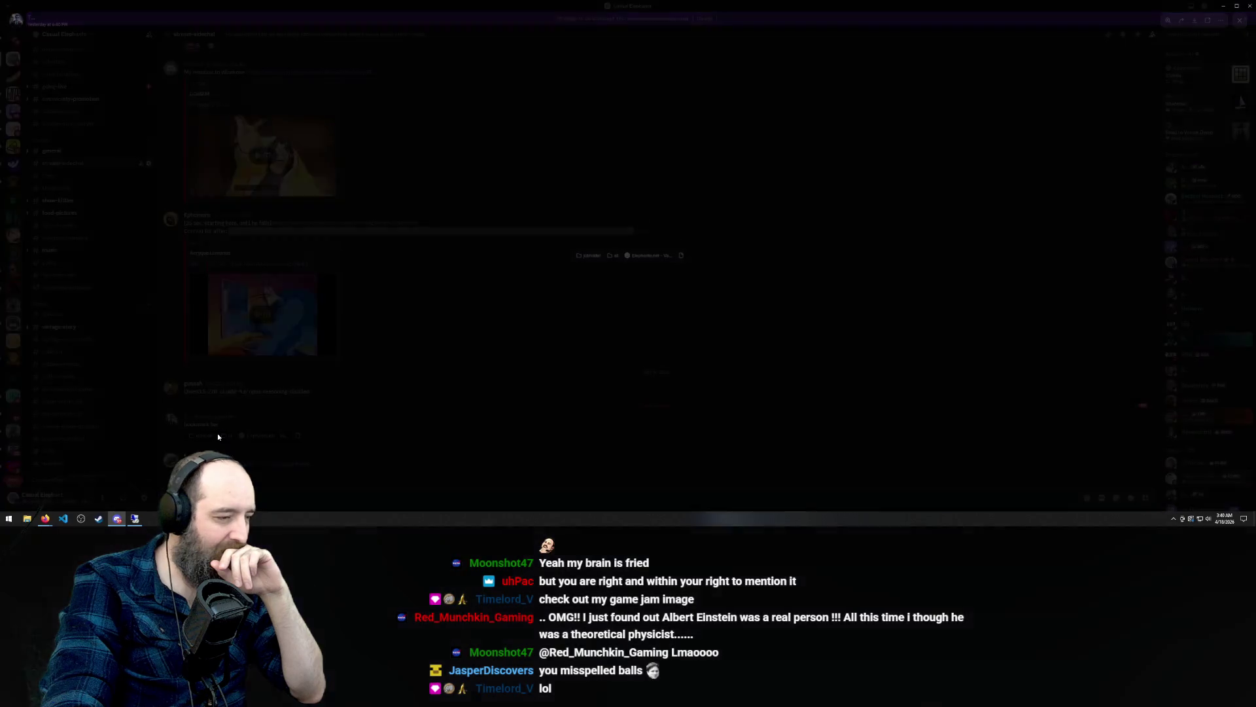
left_click(617, 260)
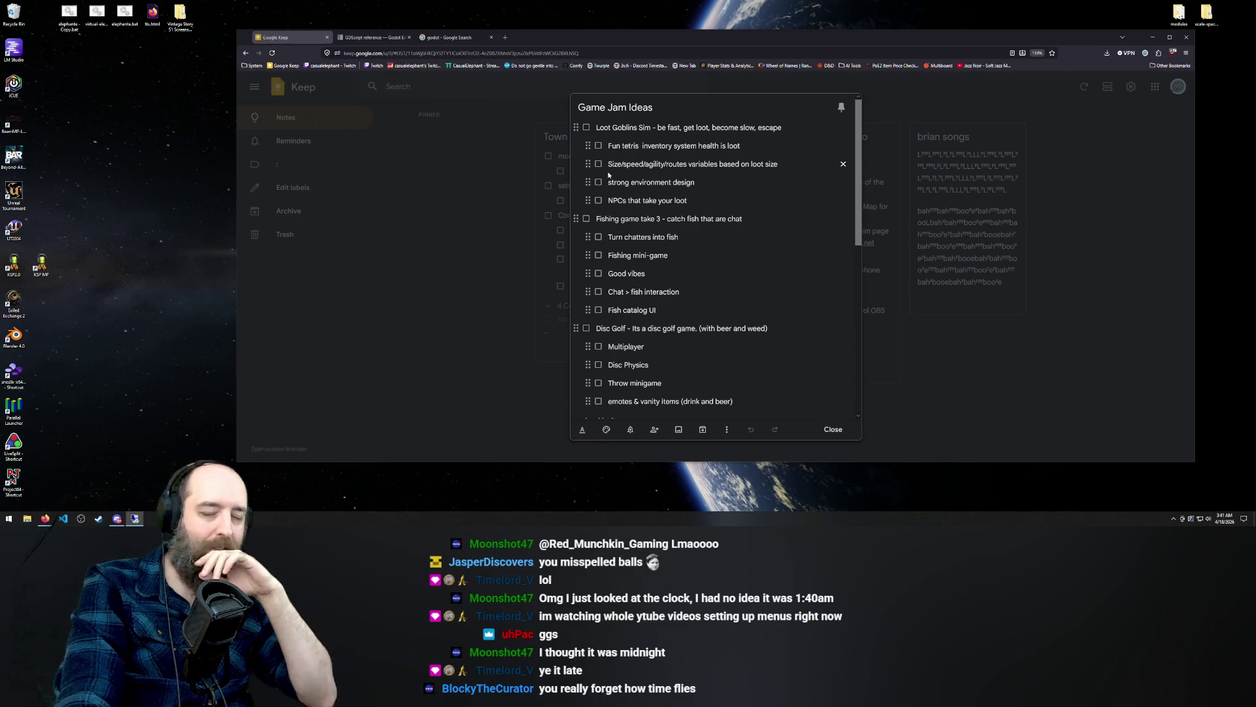
scroll(603, 187, "down", 15)
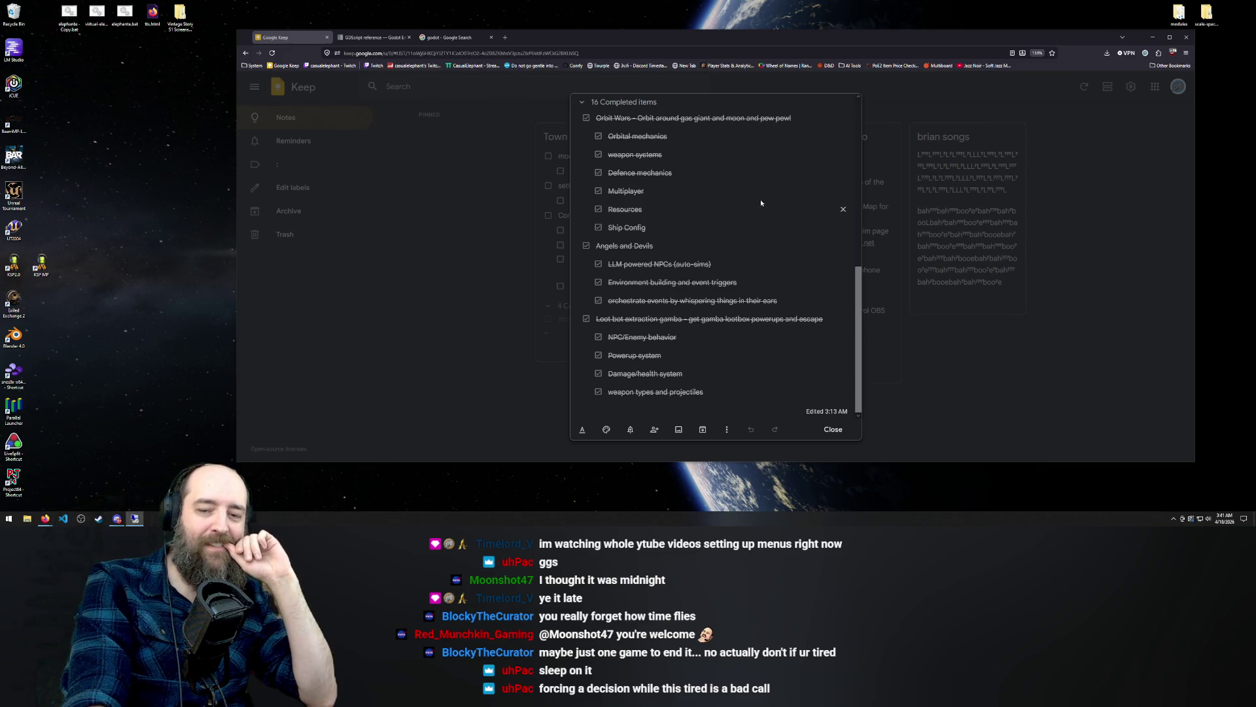
scroll(760, 199, "up", 10)
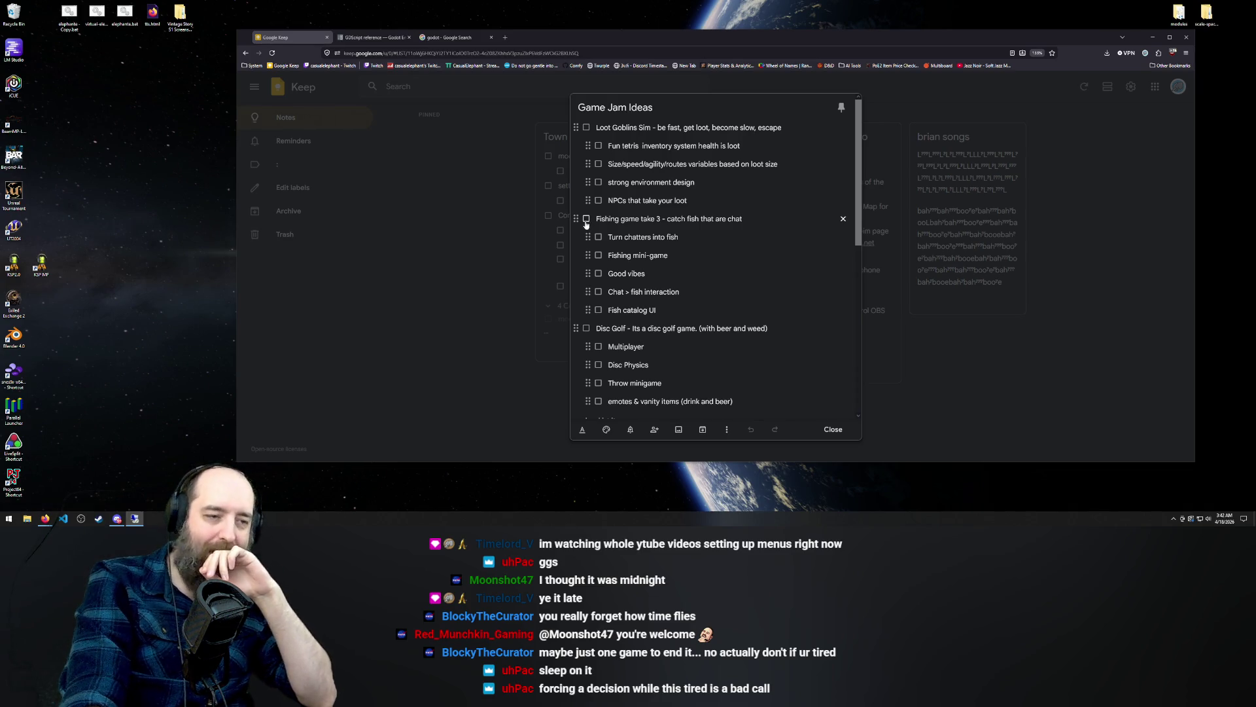
Check off 'Fishing game take 3', select its Multiplayer item, then restore the idea to active
left_click(587, 220)
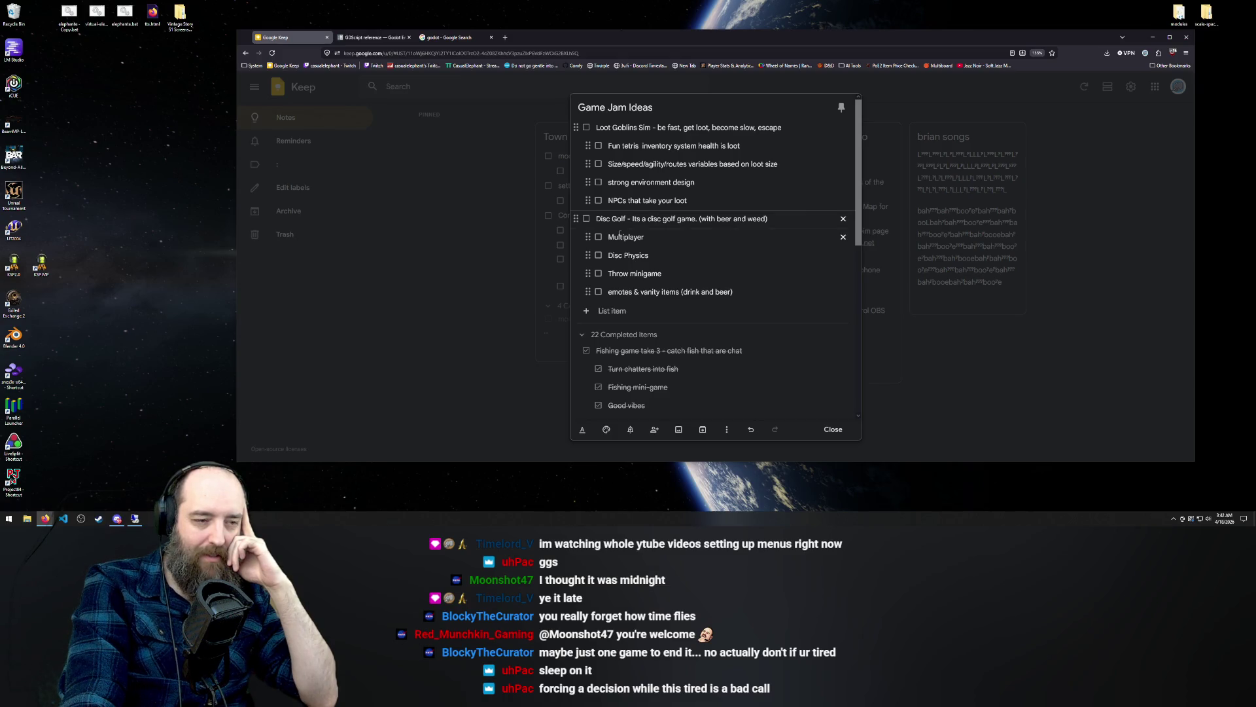
double_click(623, 238)
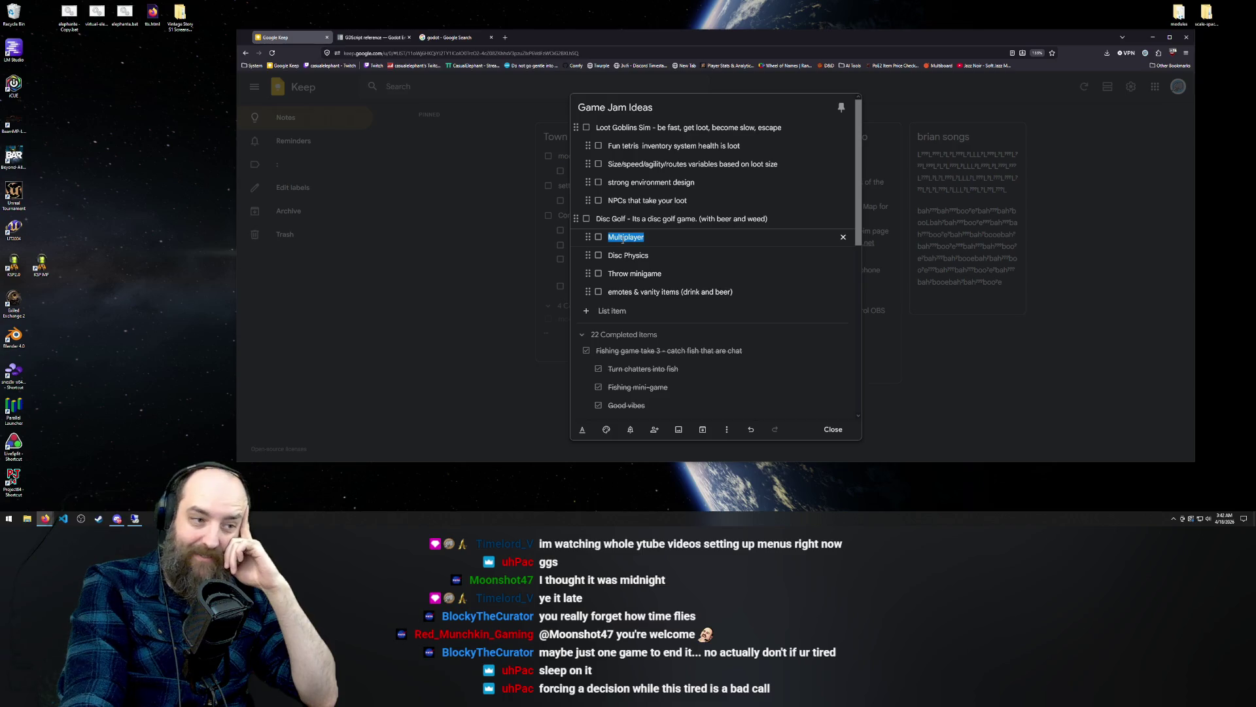
left_click(637, 237)
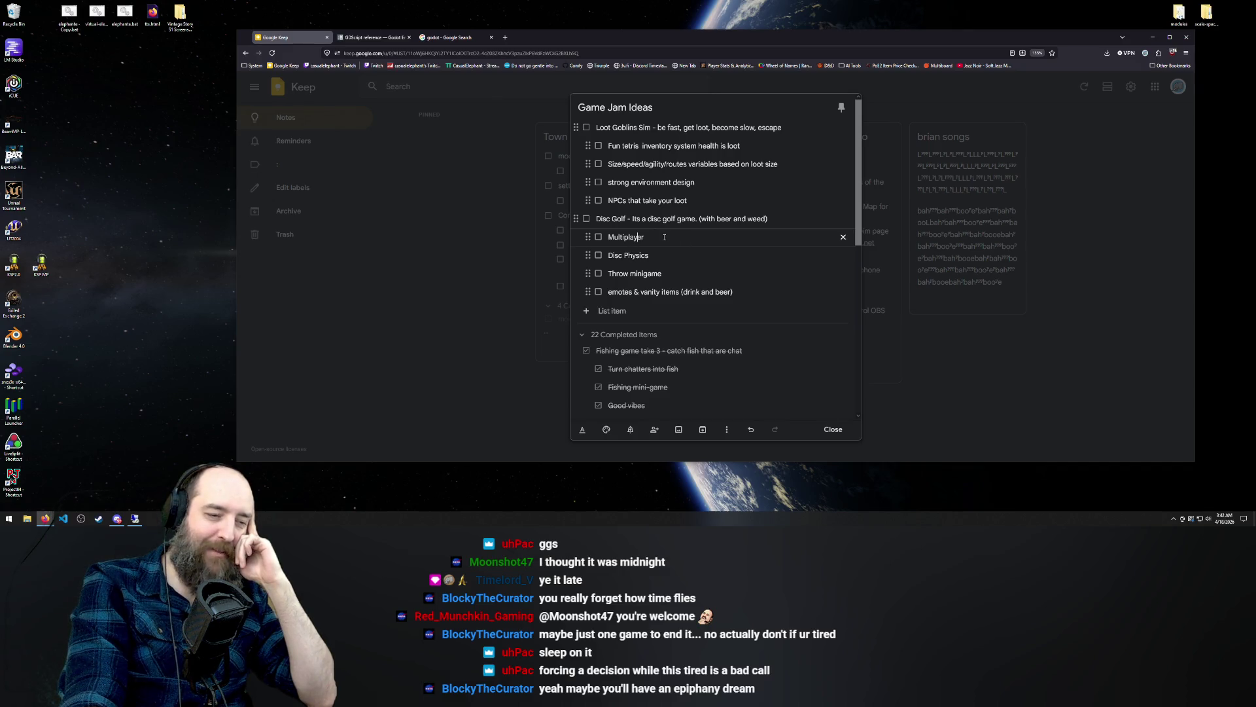
scroll(664, 237, "down", 1)
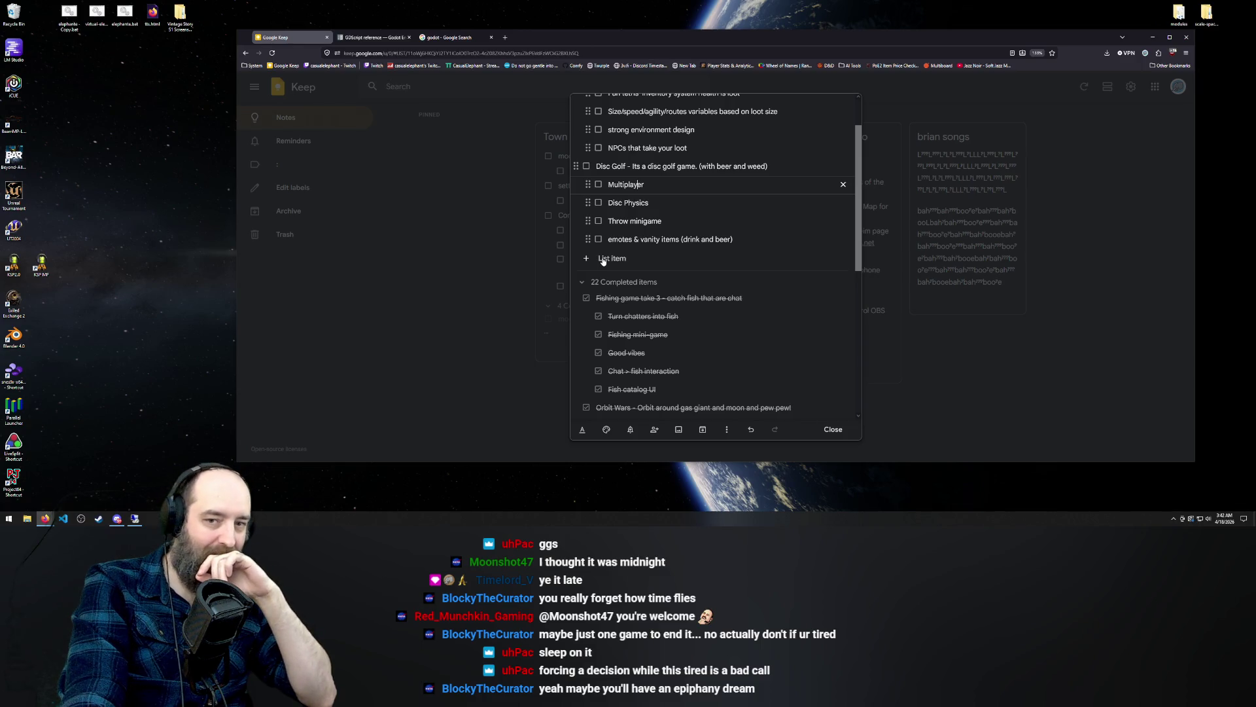
left_click(586, 298)
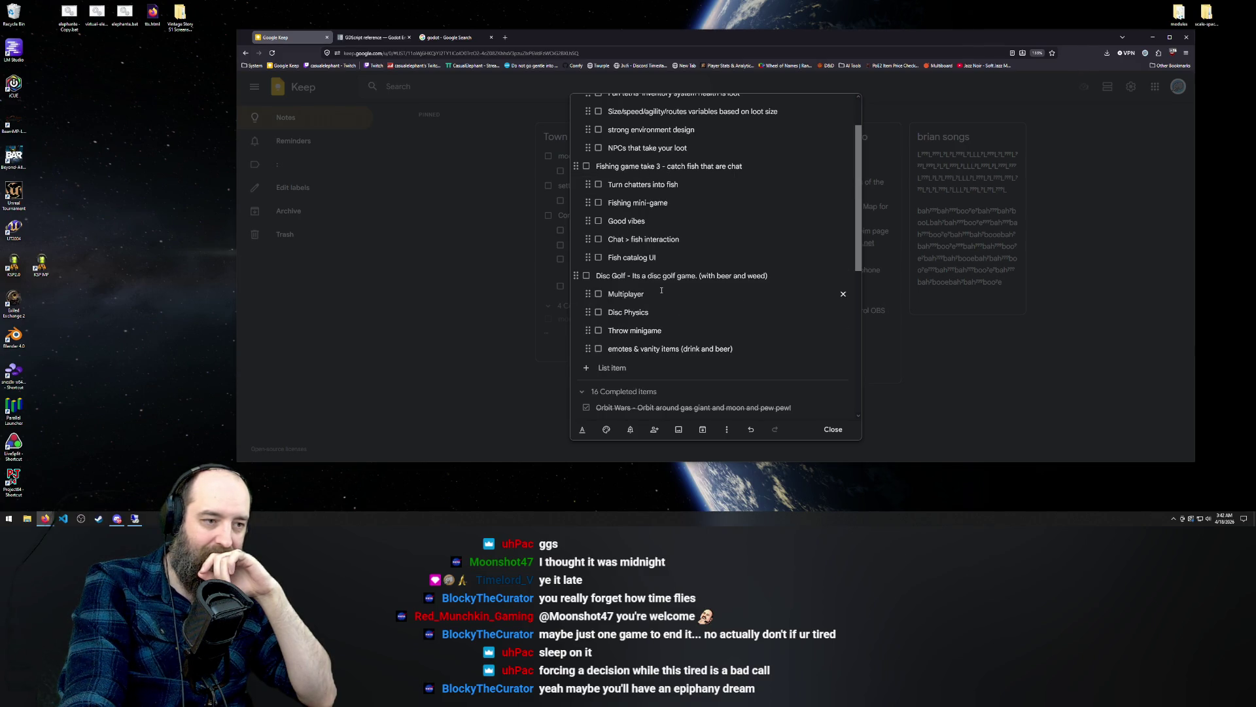
Scroll through the Game Jam Ideas checklist, then switch to the 'godot - Google Search' tab
scroll(682, 291, "up", 1)
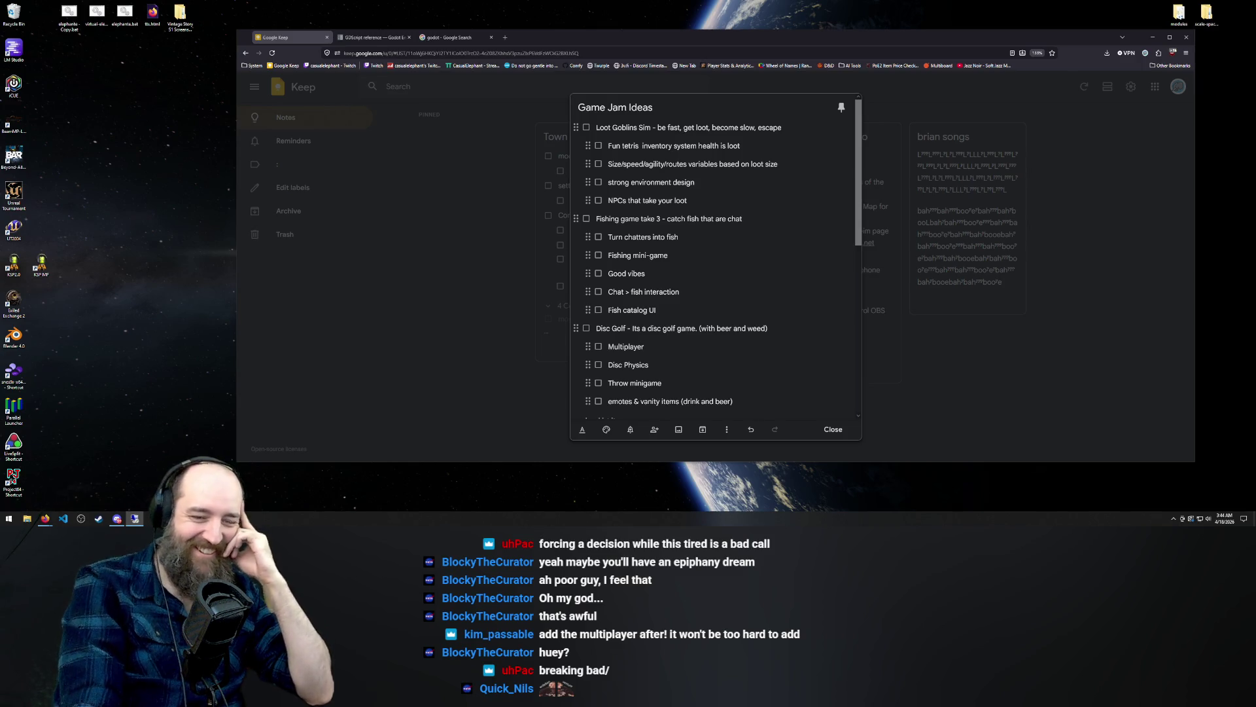
scroll(714, 281, "down", 1)
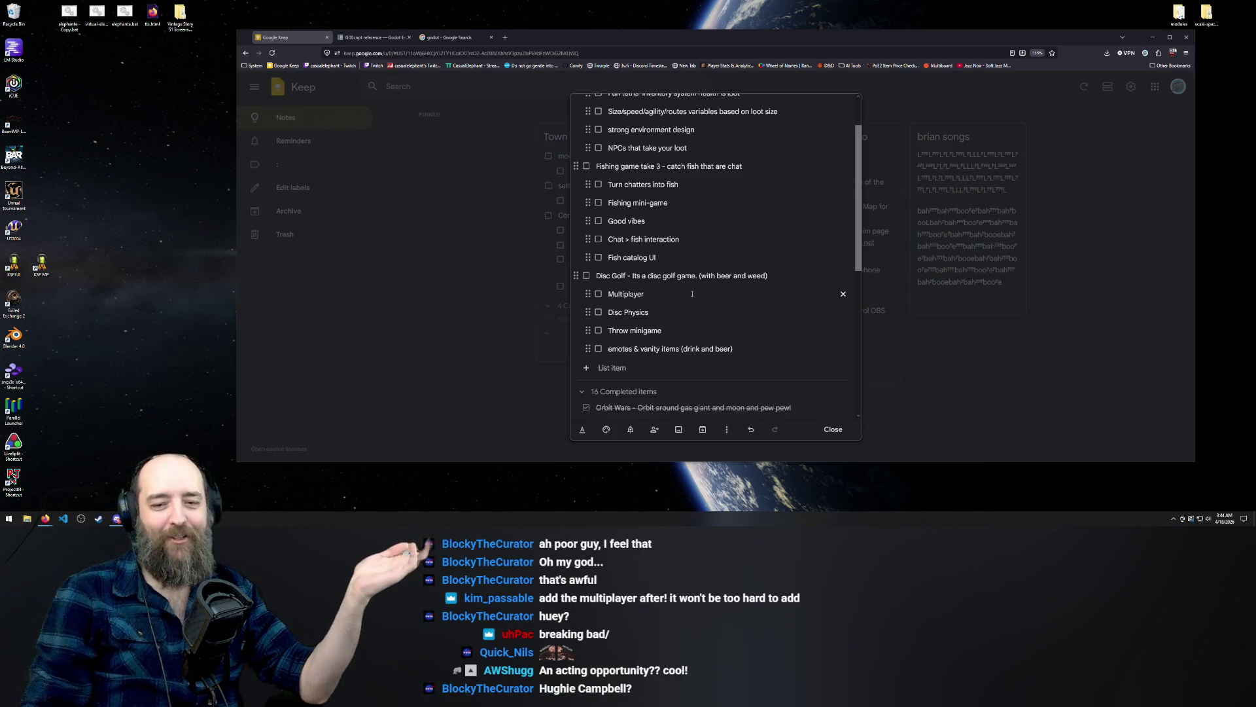
left_click(458, 38)
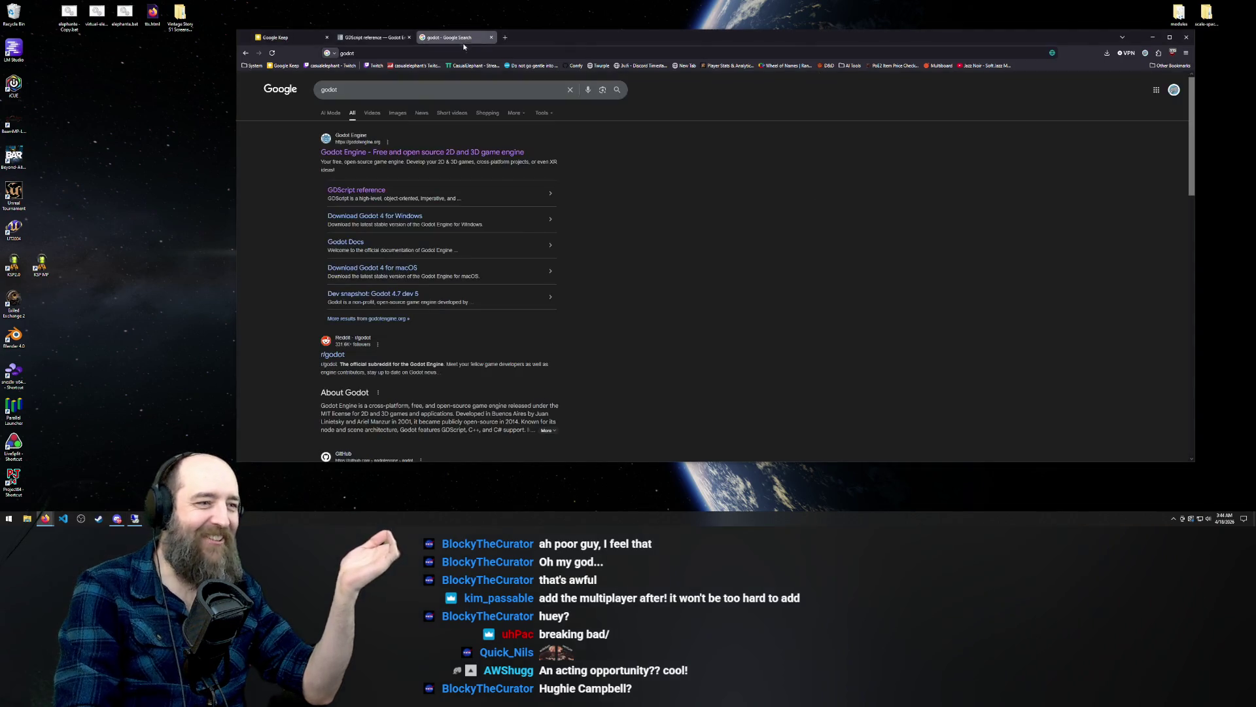
Search Google for 'the boys cast', then close that tab to reveal the GDScript reference
left_click(466, 52)
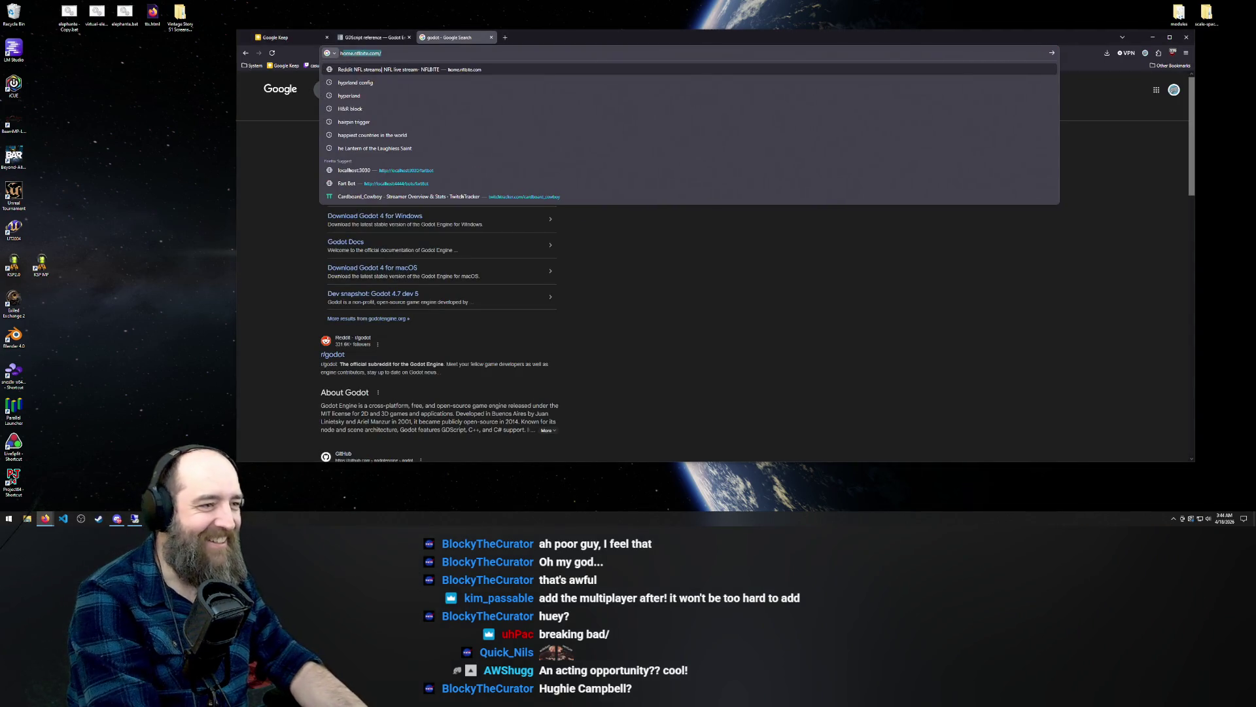
type("h")
key("BackSpace")
type("the boysc")
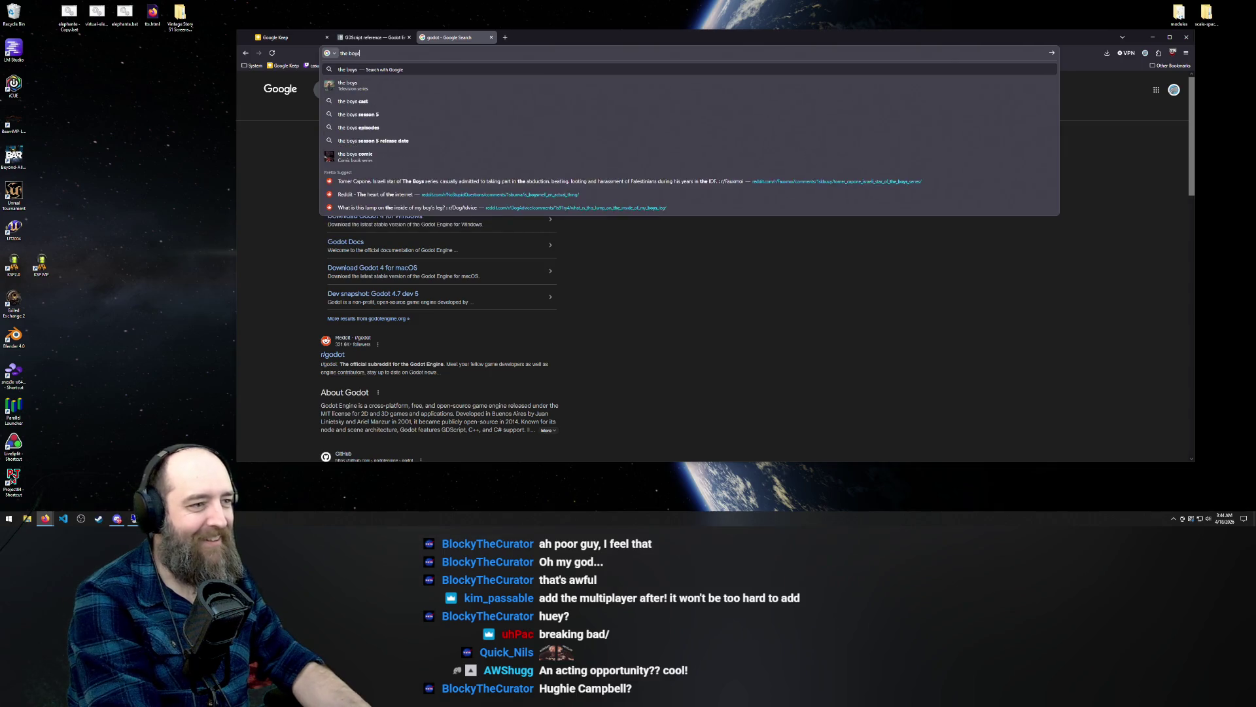
key("BackSpace")
type("cast")
key("Return")
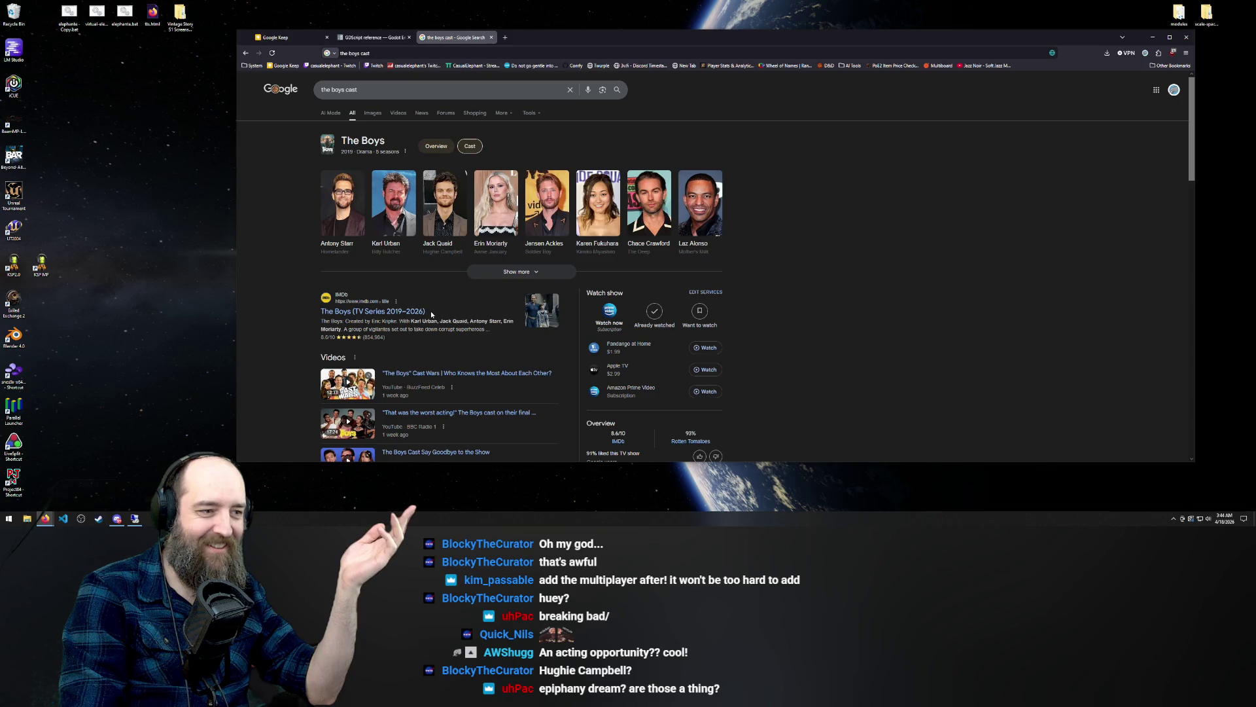
left_click(491, 38)
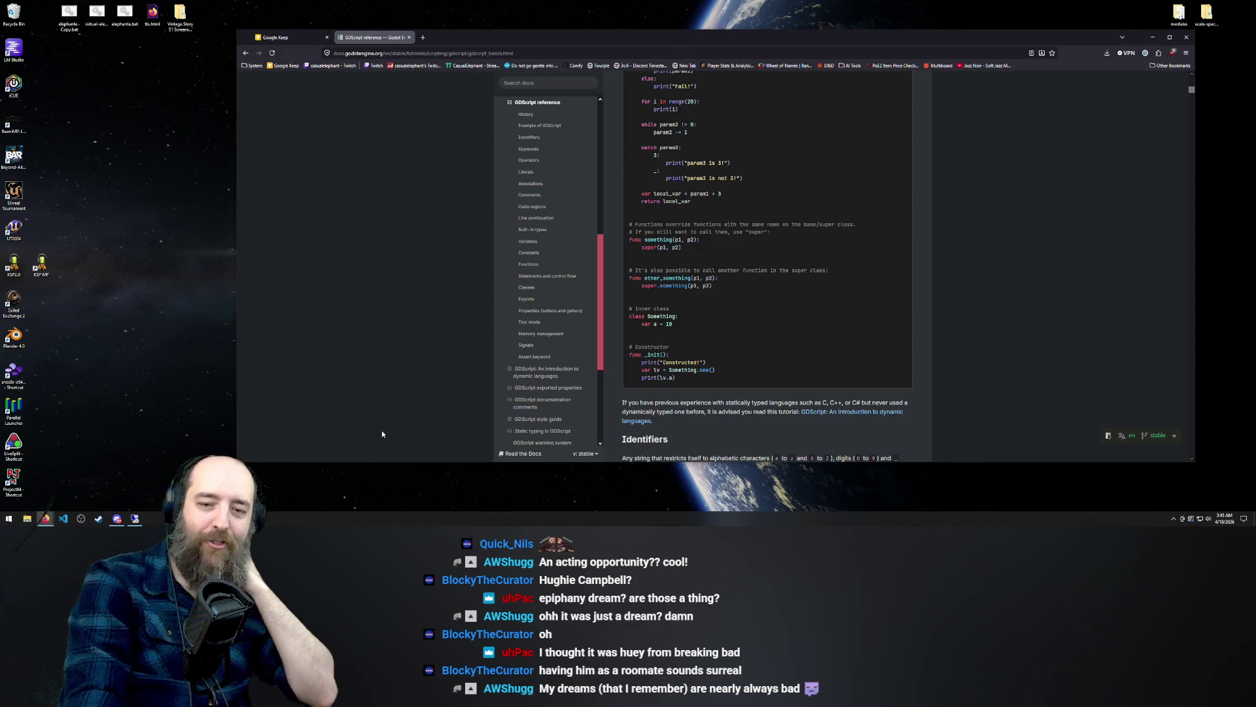
scroll(367, 379, "down", 1)
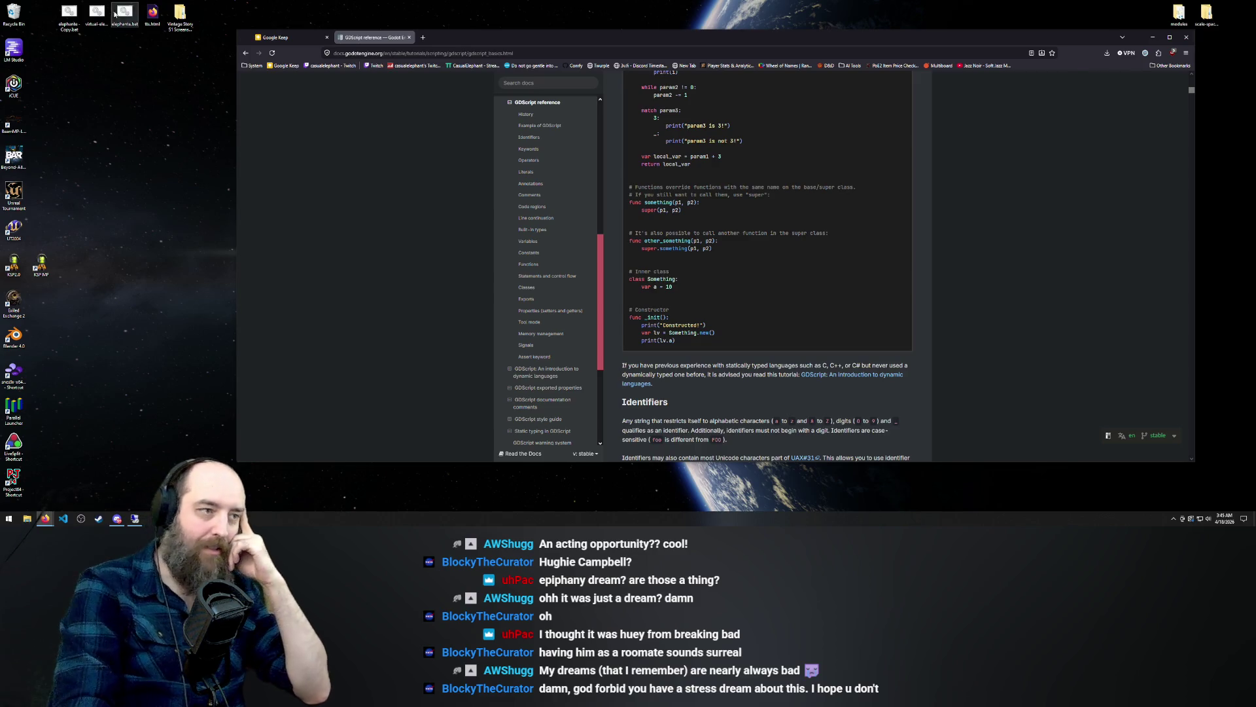
Return to the Google Keep tab and scroll the Game Jam Ideas note to the top
left_click(283, 37)
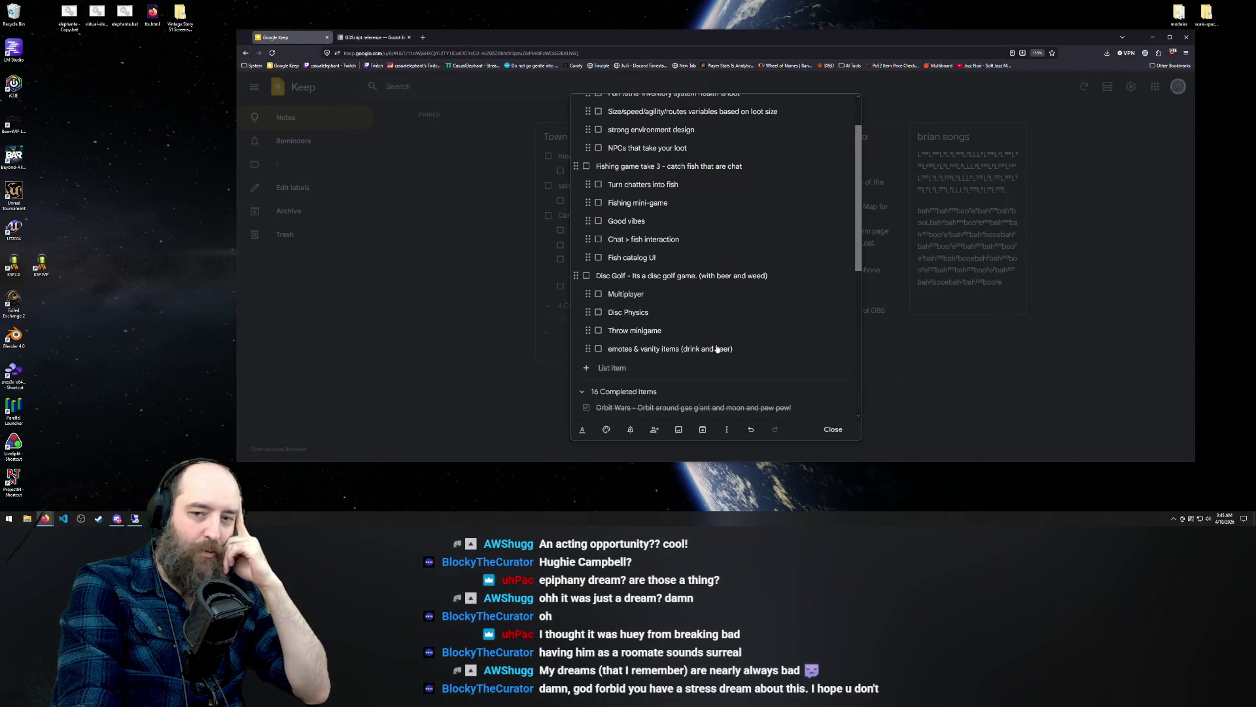
scroll(743, 305, "up", 2)
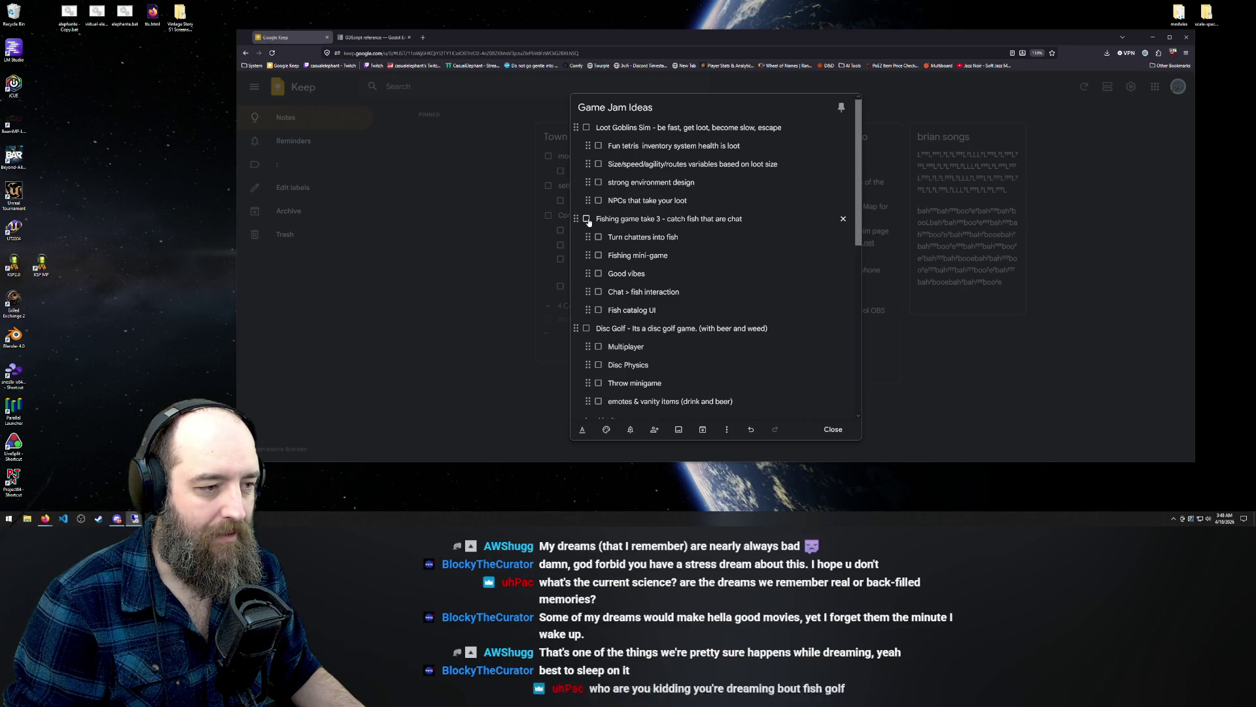
Tick 'Fishing game take 3' to mark it and its sub-items complete
left_click(587, 220)
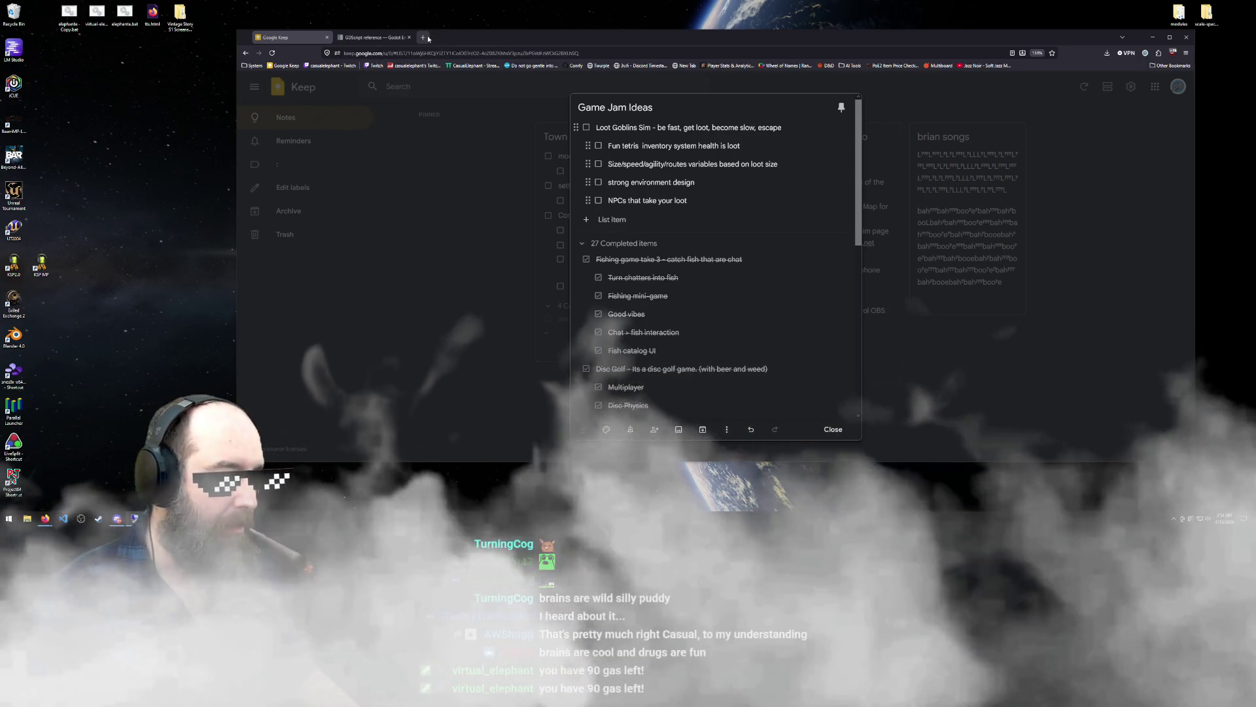
From the GDScript reference tab, search Google for the 'godot top down game tutorial' suggestion
left_click(375, 38)
scroll(720, 209, "up", 3)
scroll(543, 196, "up", 5)
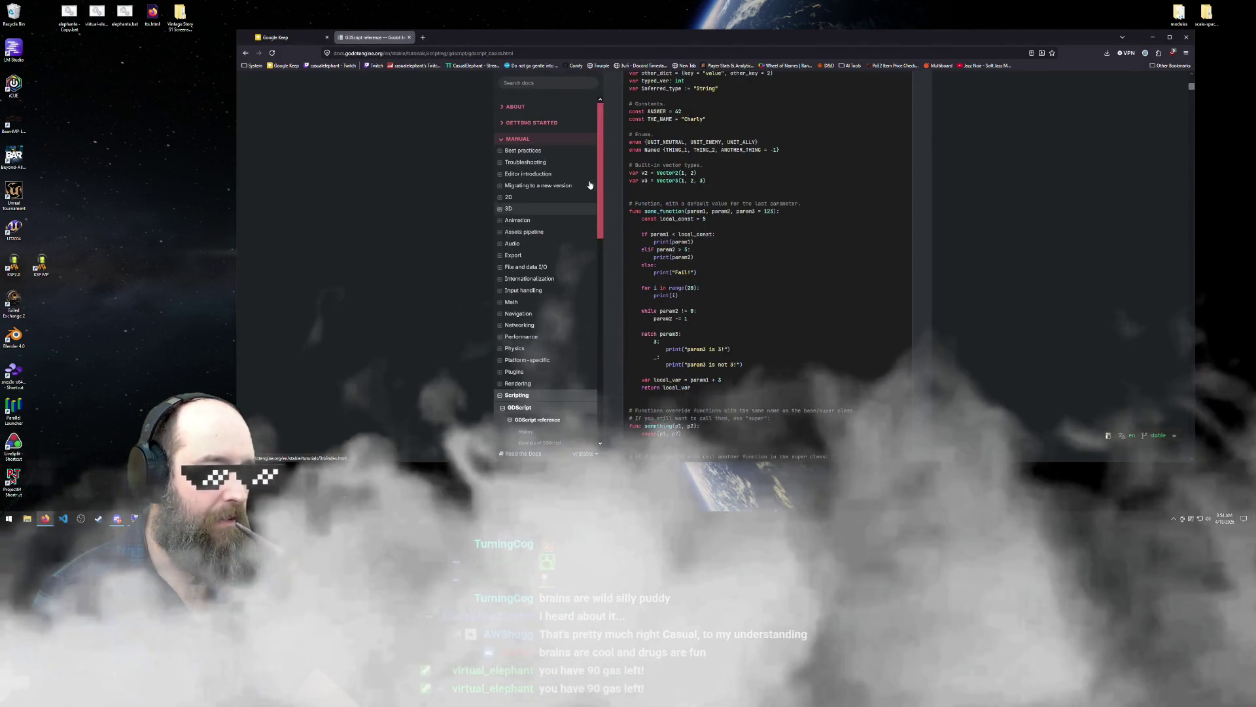
left_click(540, 53)
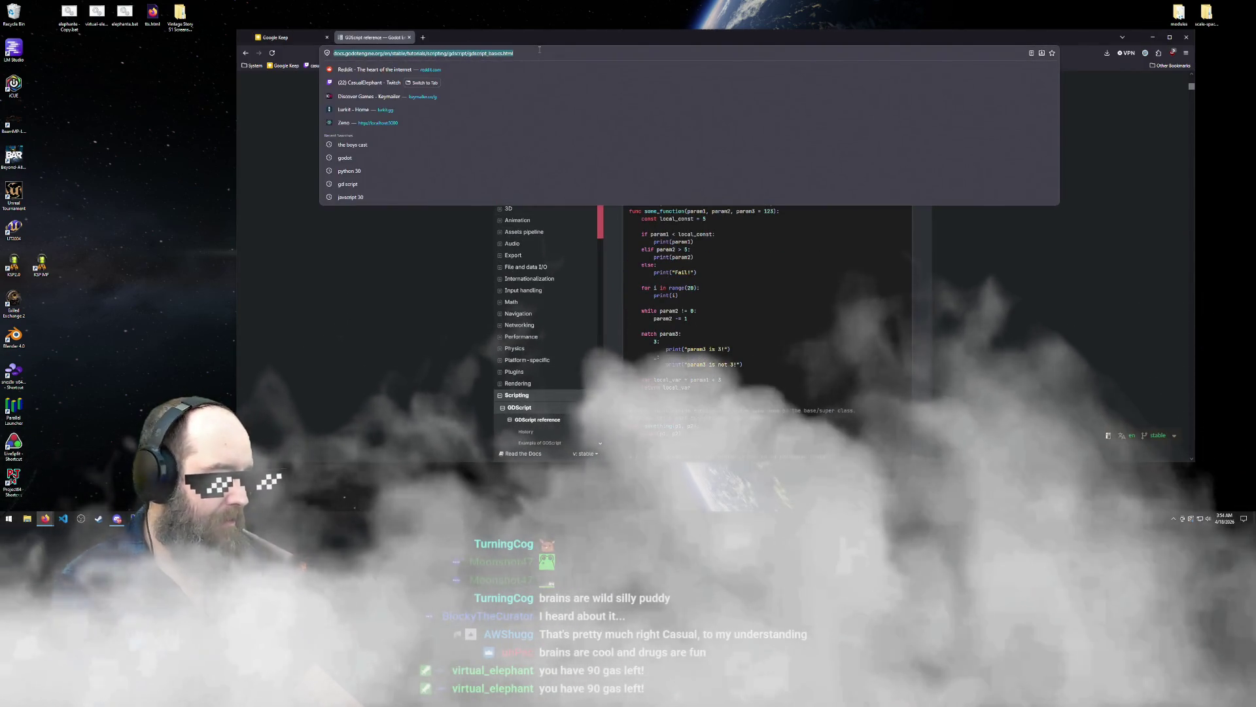
type("god")
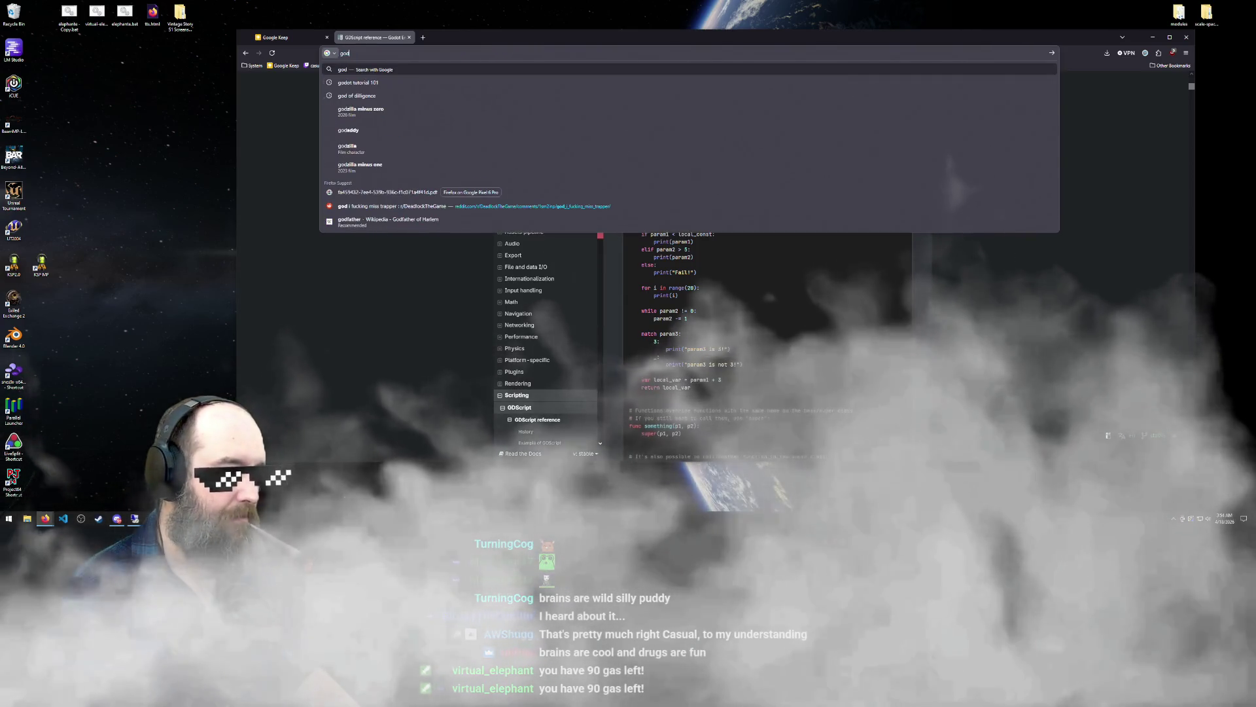
type("ot to")
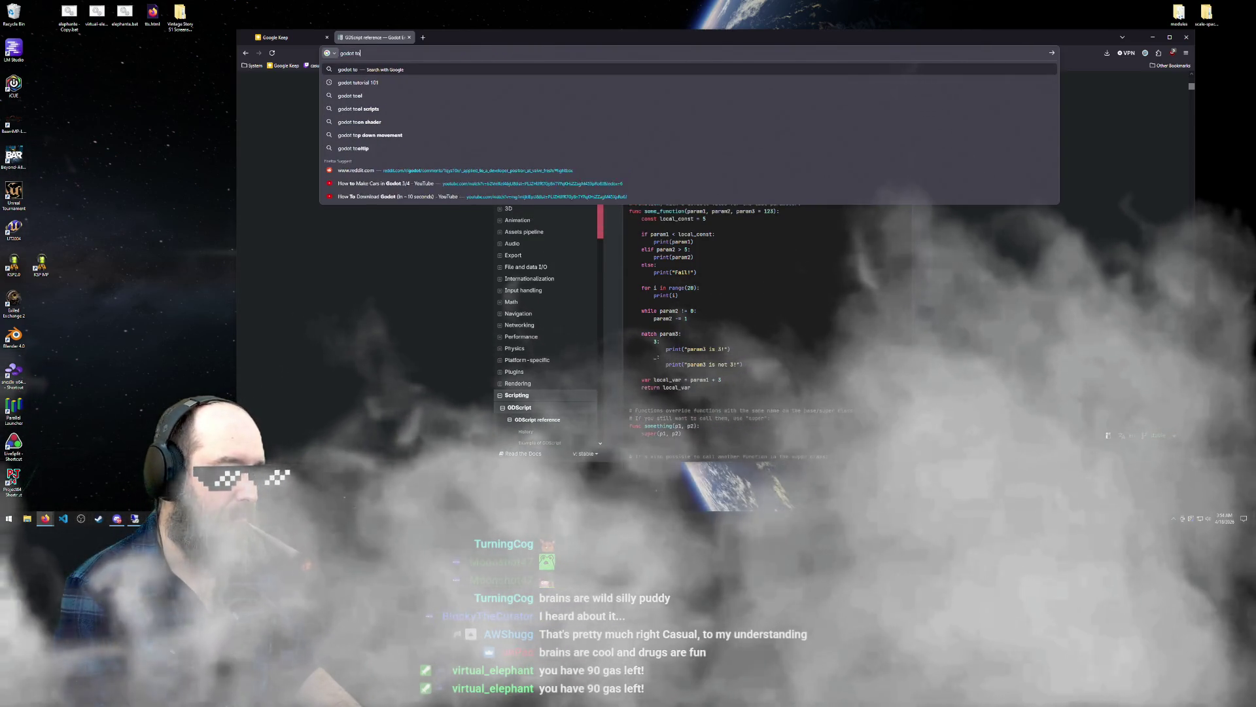
type("p down")
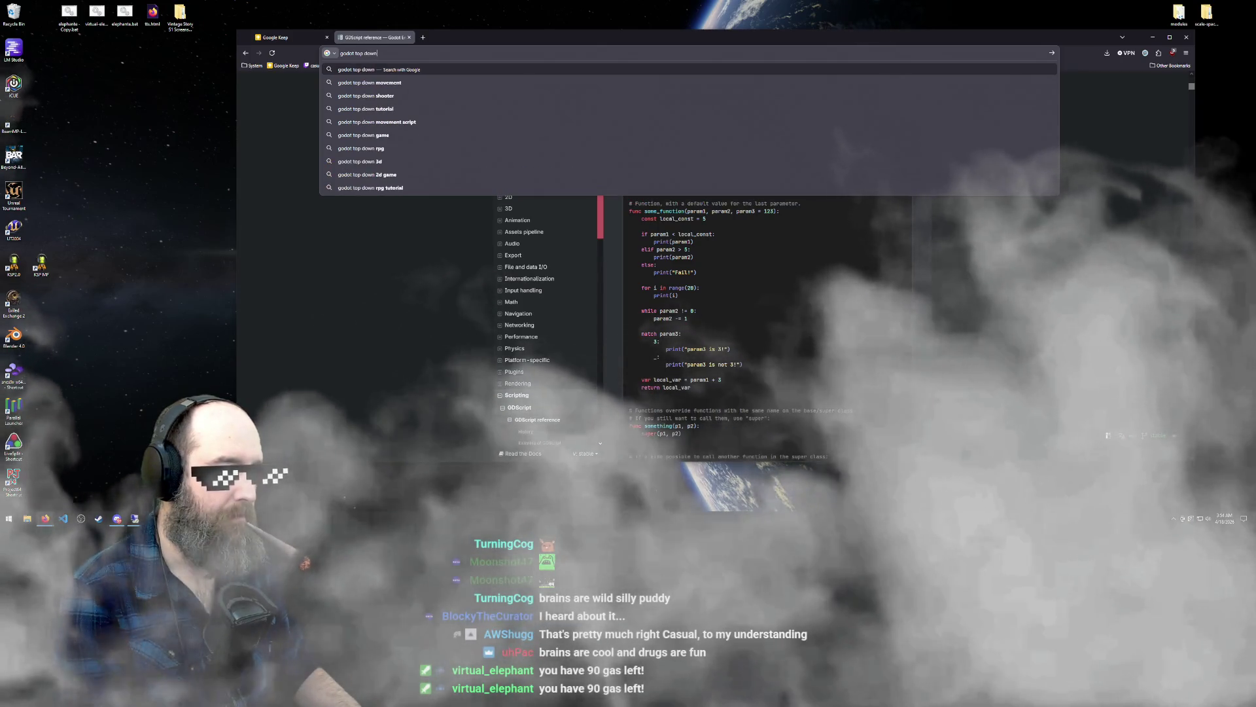
type(" ga")
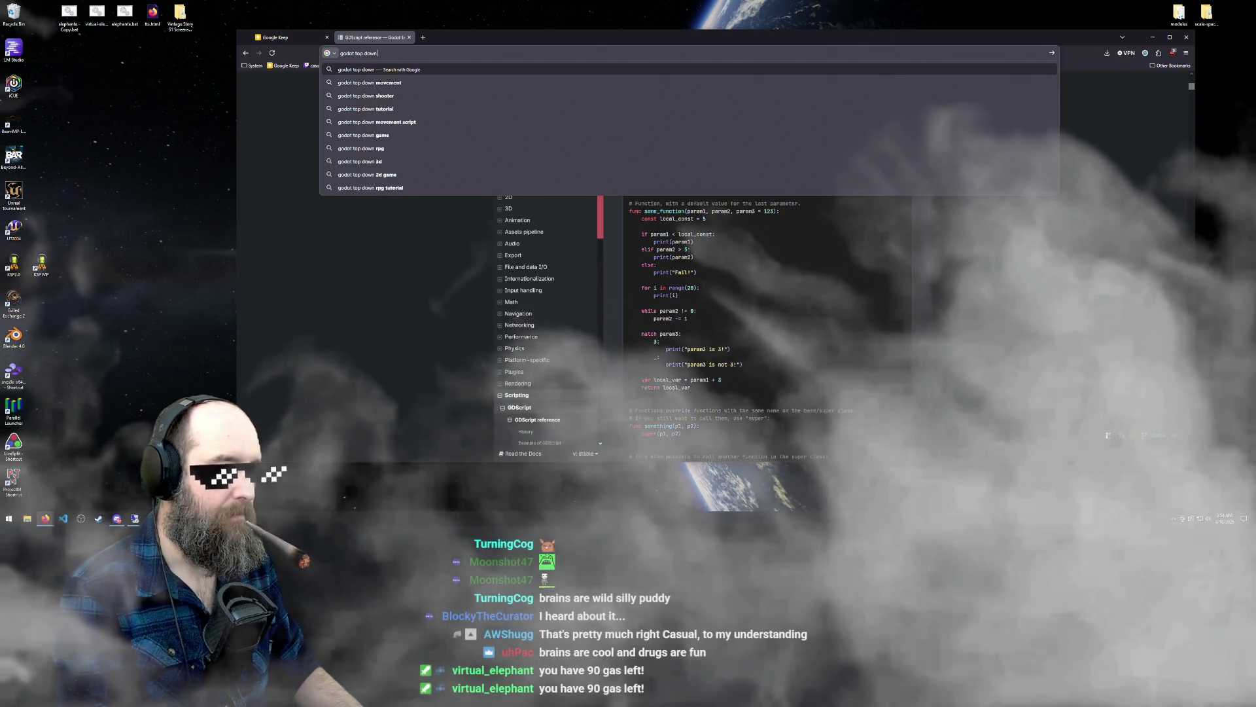
key("Down")
key("Down")
key("Return")
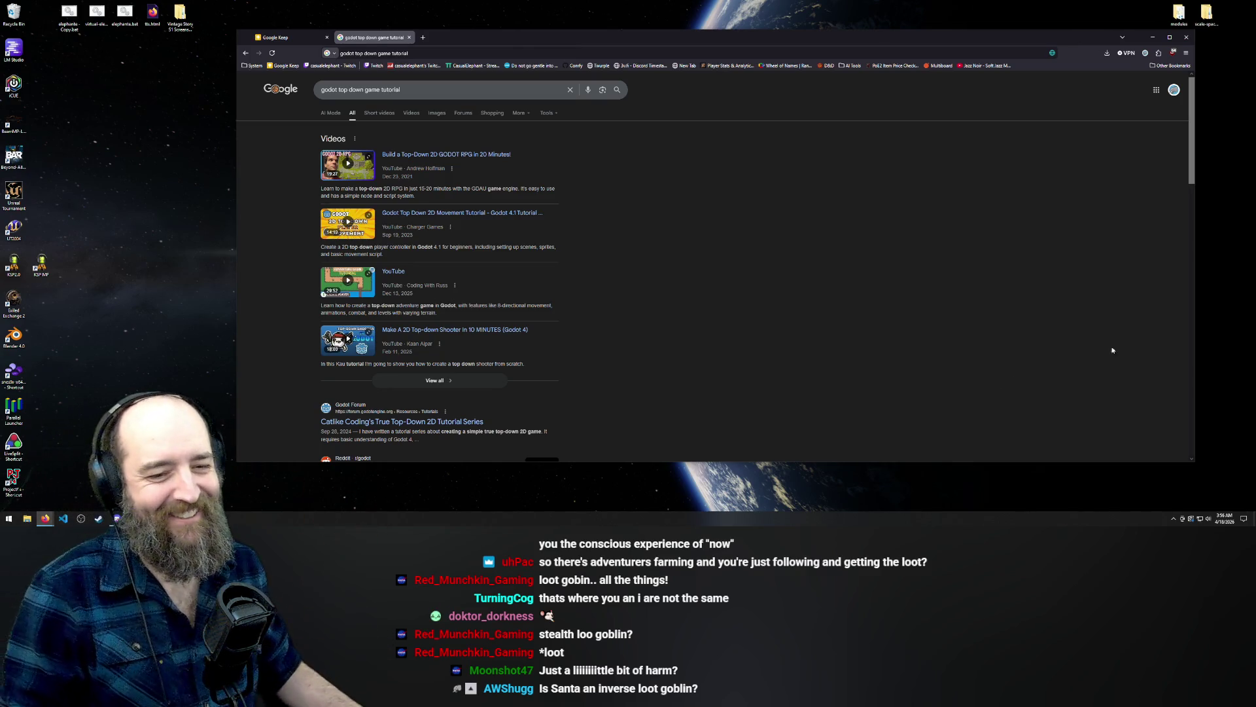
Drag the browser window's edge to make it much narrower
mouse_move(1195, 307)
left_mouse_down()
mouse_move(867, 342)
mouse_move(893, 337)
left_mouse_up()
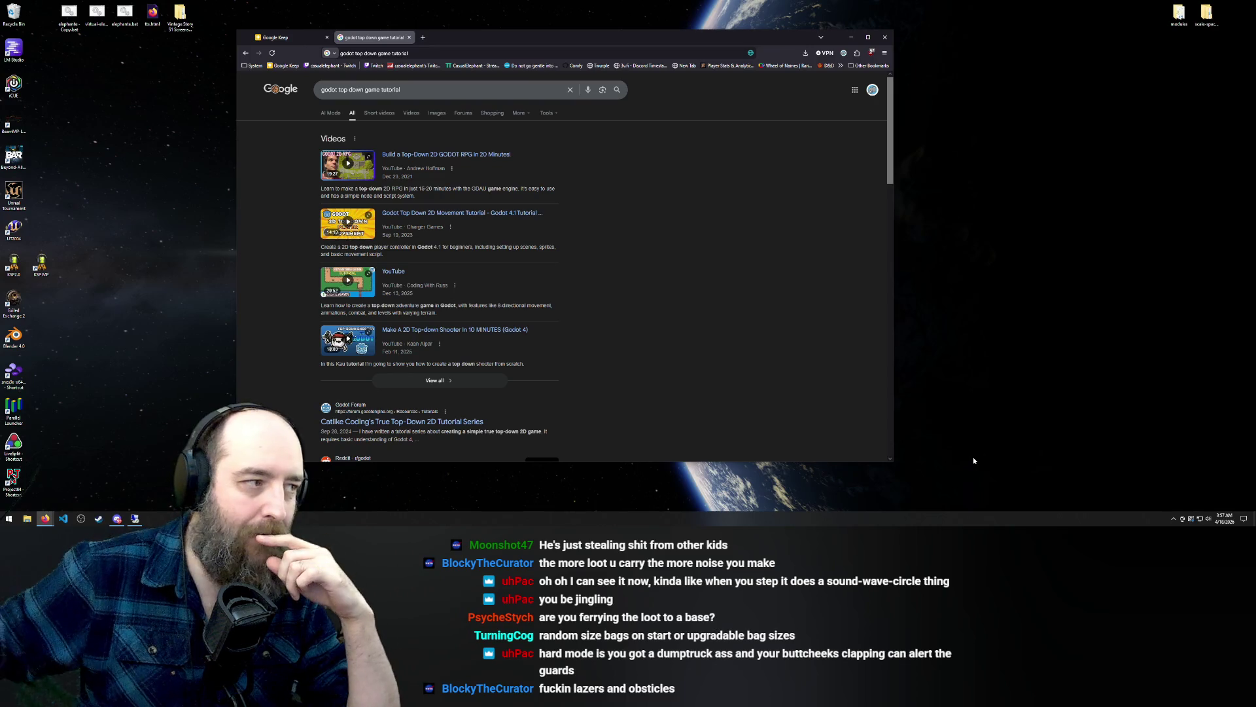
Switch back to the Google Keep tab with the Game Jam Ideas note
left_click(281, 37)
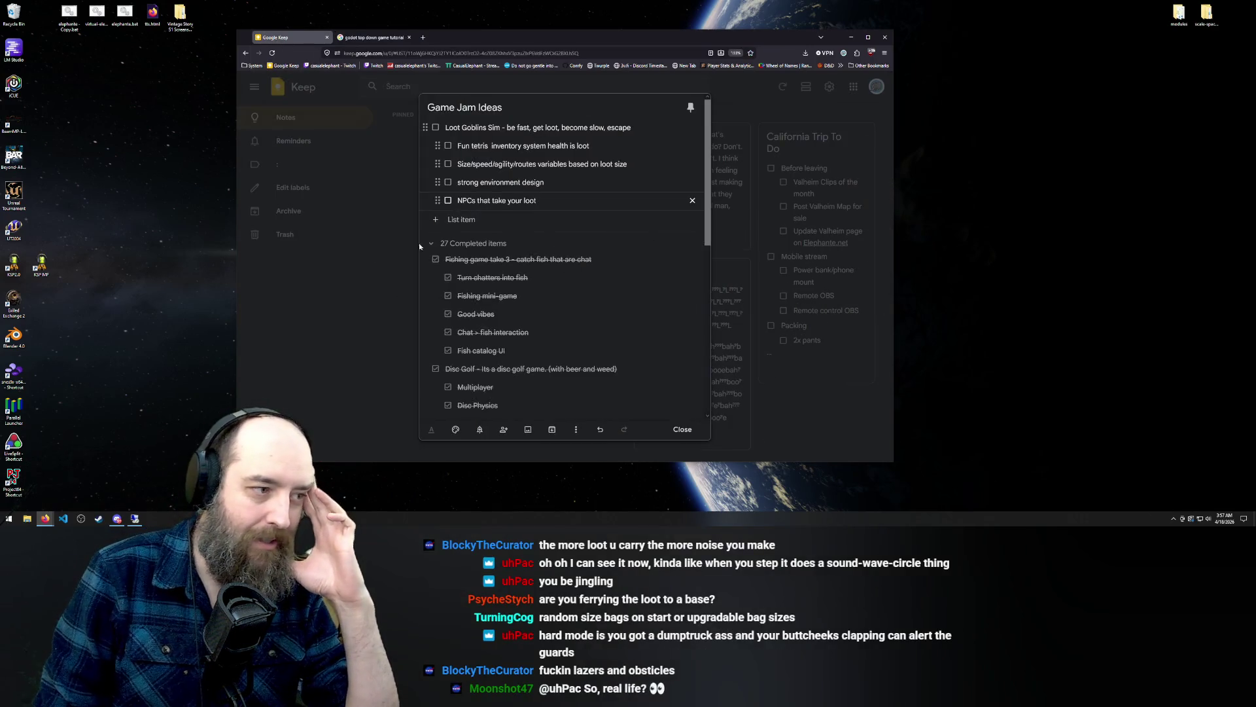
Put the cursor at the end of the Loot Goblins Sim item, then bring Steam forward
left_click(456, 127)
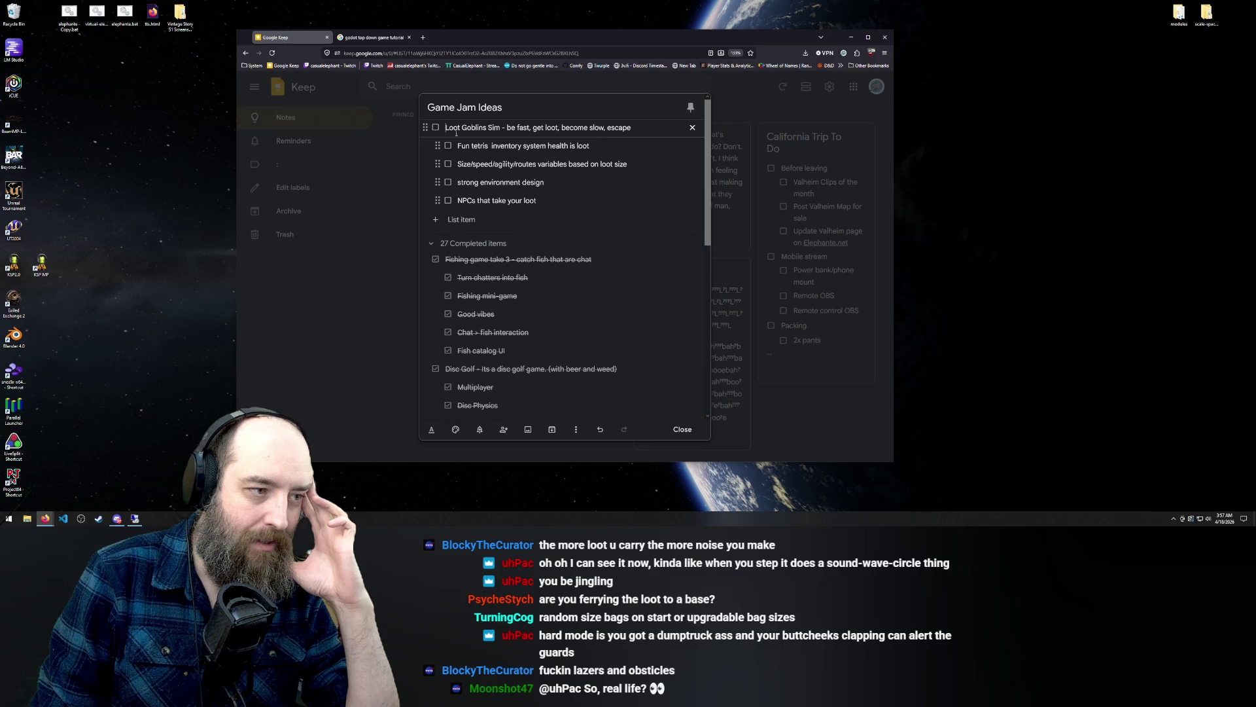
left_click(645, 128)
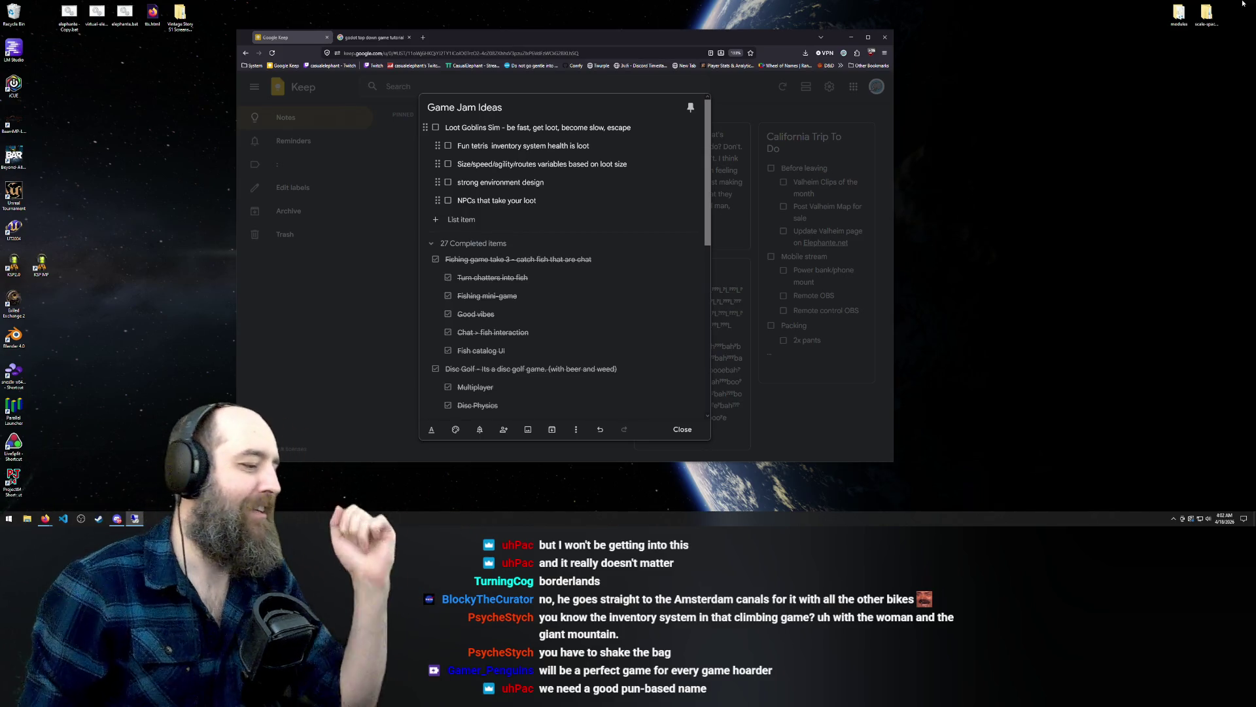
left_click(99, 518)
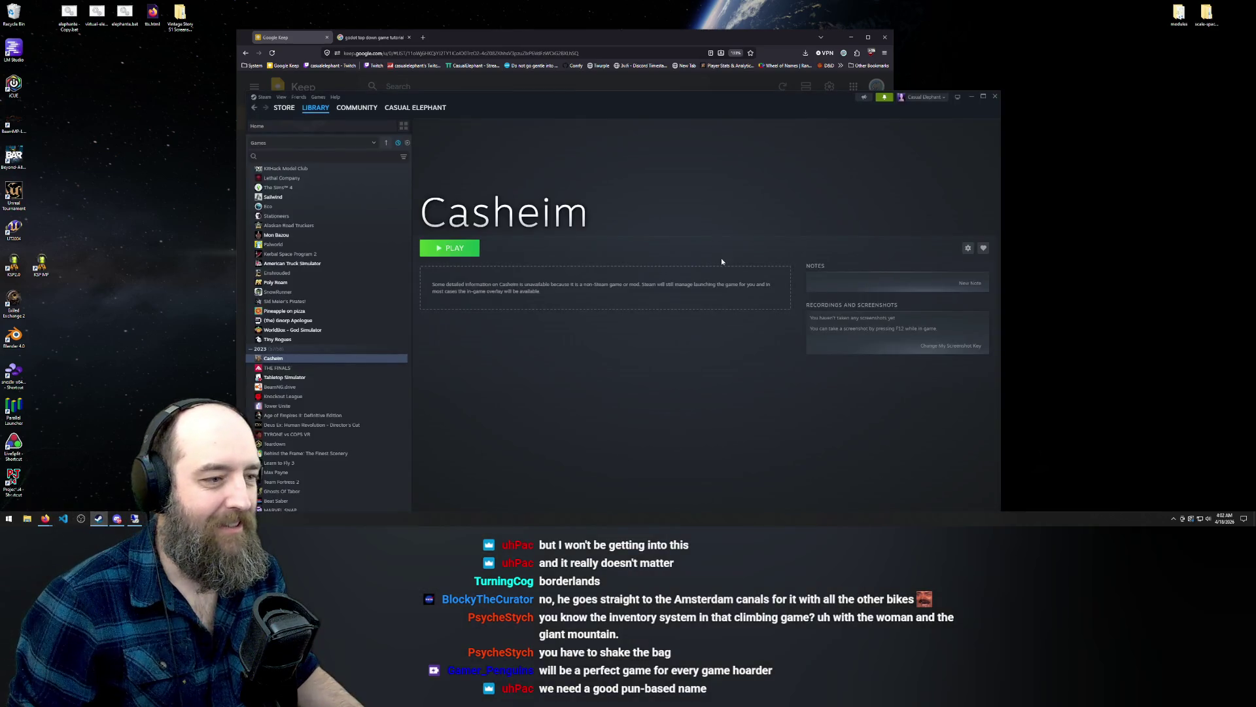
Search the Steam store with 'loctobl' and open the Loot Goblin: Trial Run page
left_click(284, 107)
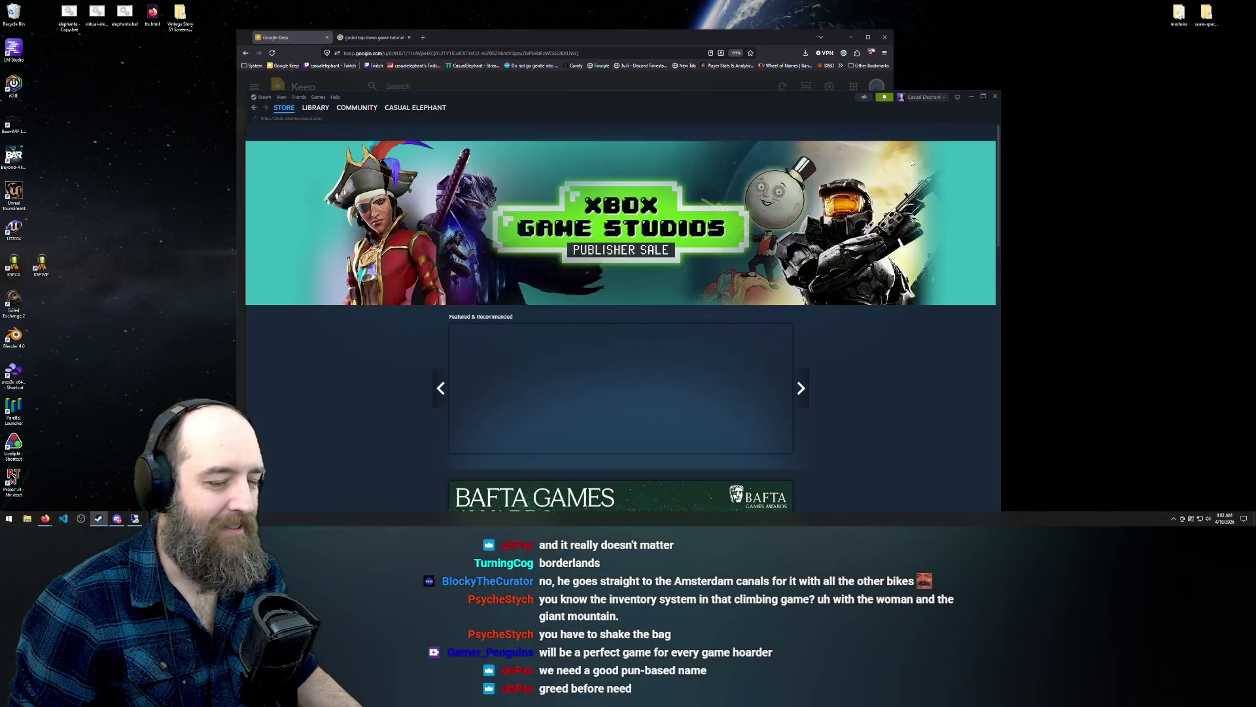
left_click(698, 132)
type("l")
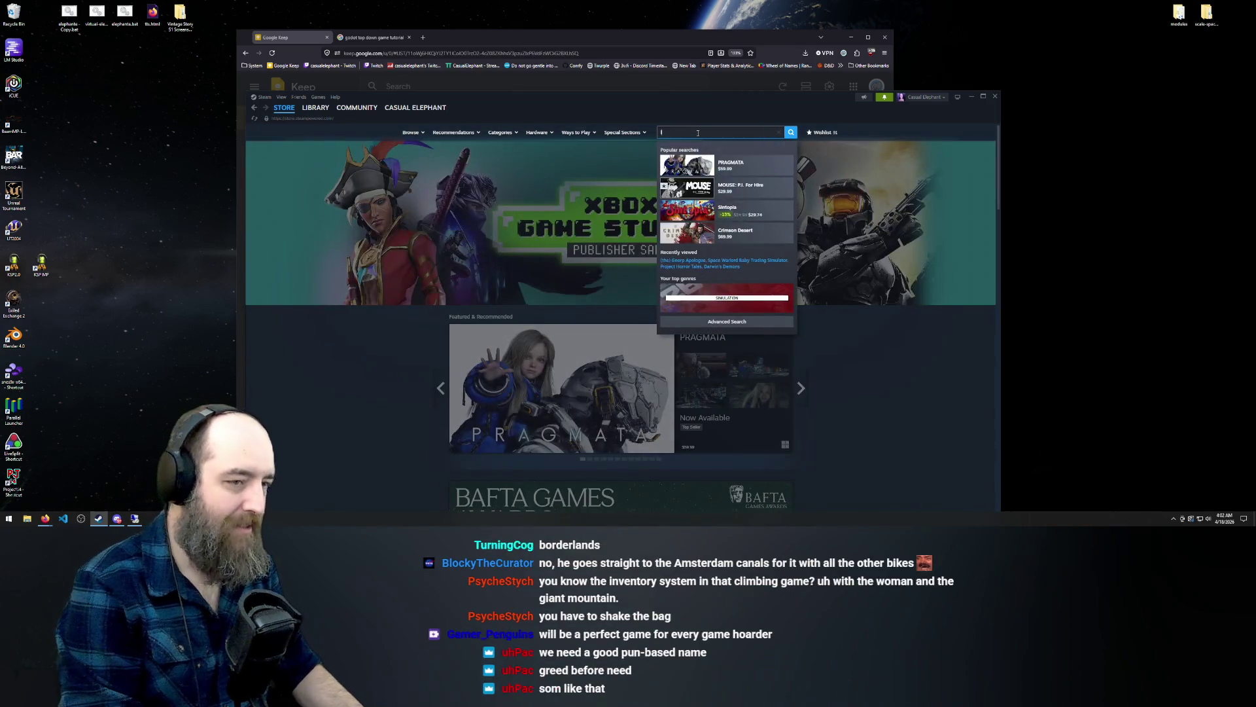
type("oct")
type("oblin")
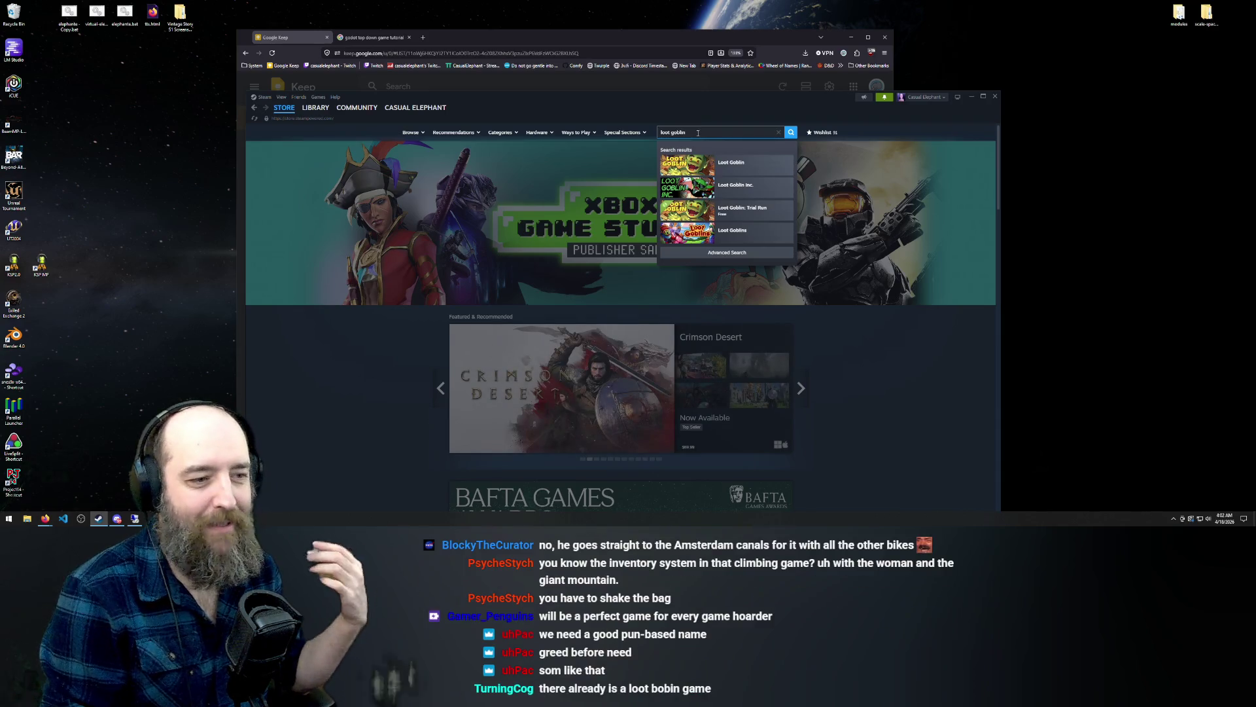
key("Down")
key("Down")
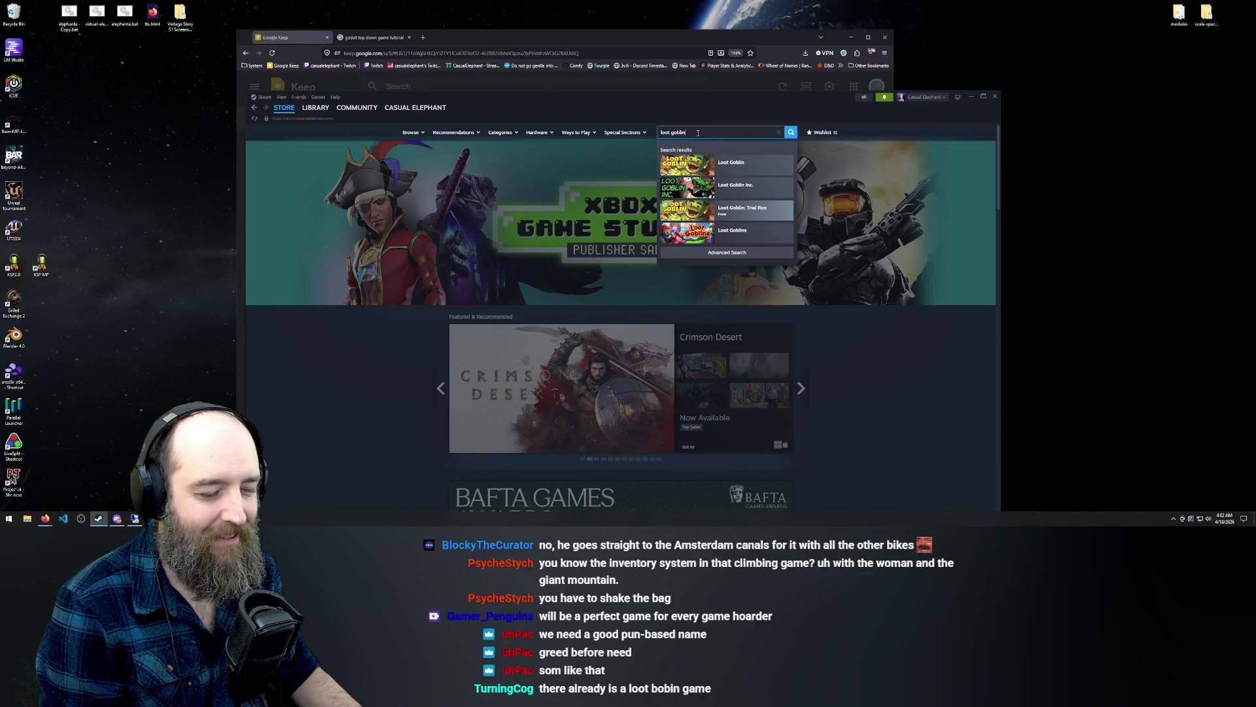
key("Return")
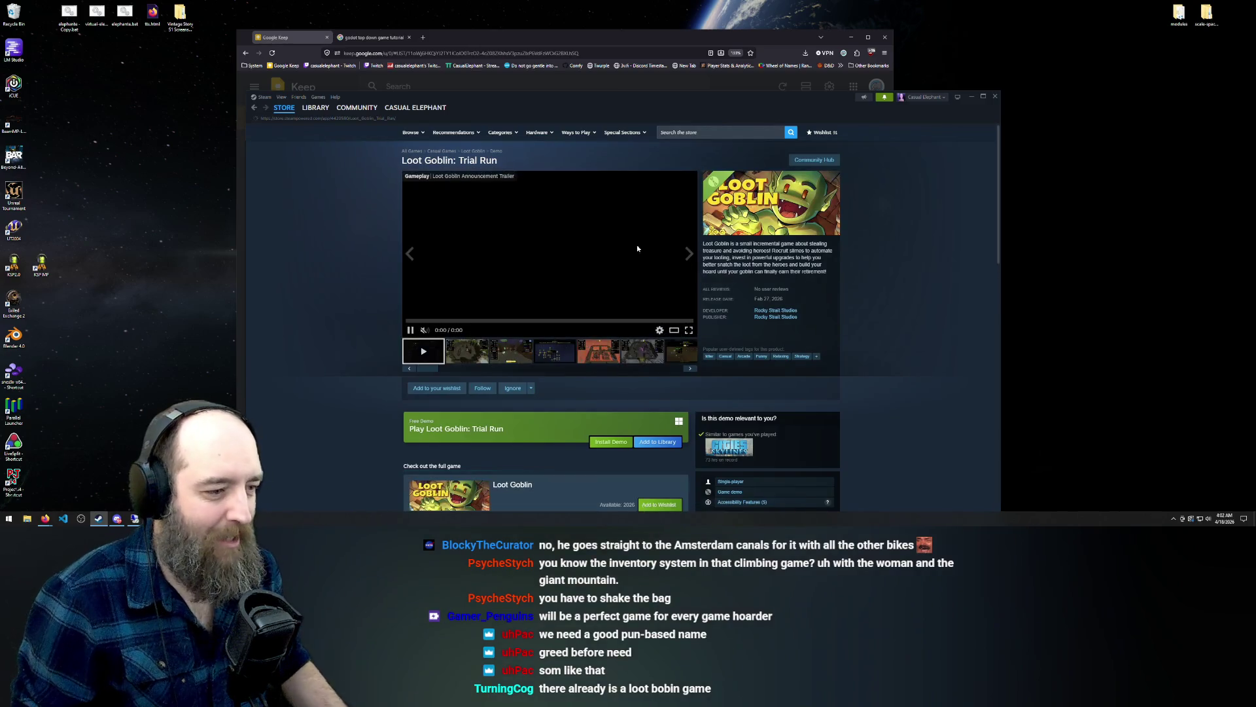
View the Loot Goblin screenshots, including the red dungeon and upgrade tree, then return to the store front
left_click(511, 361)
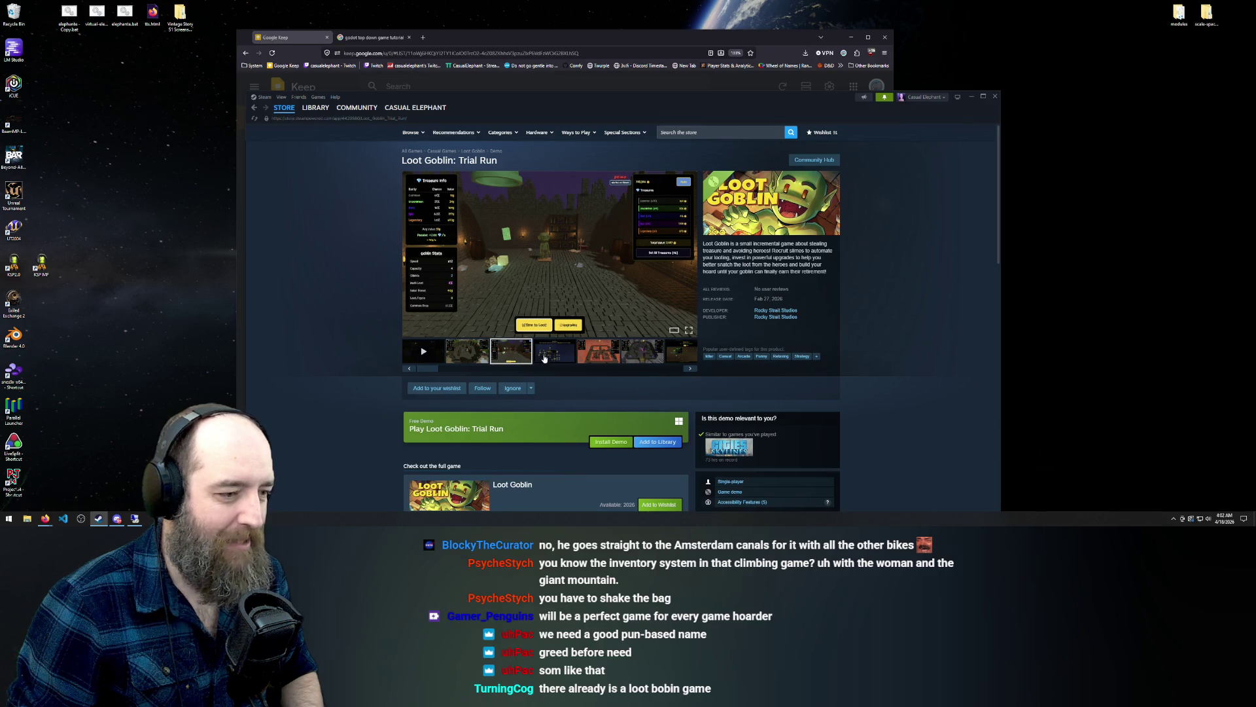
left_click(544, 358)
left_click(613, 360)
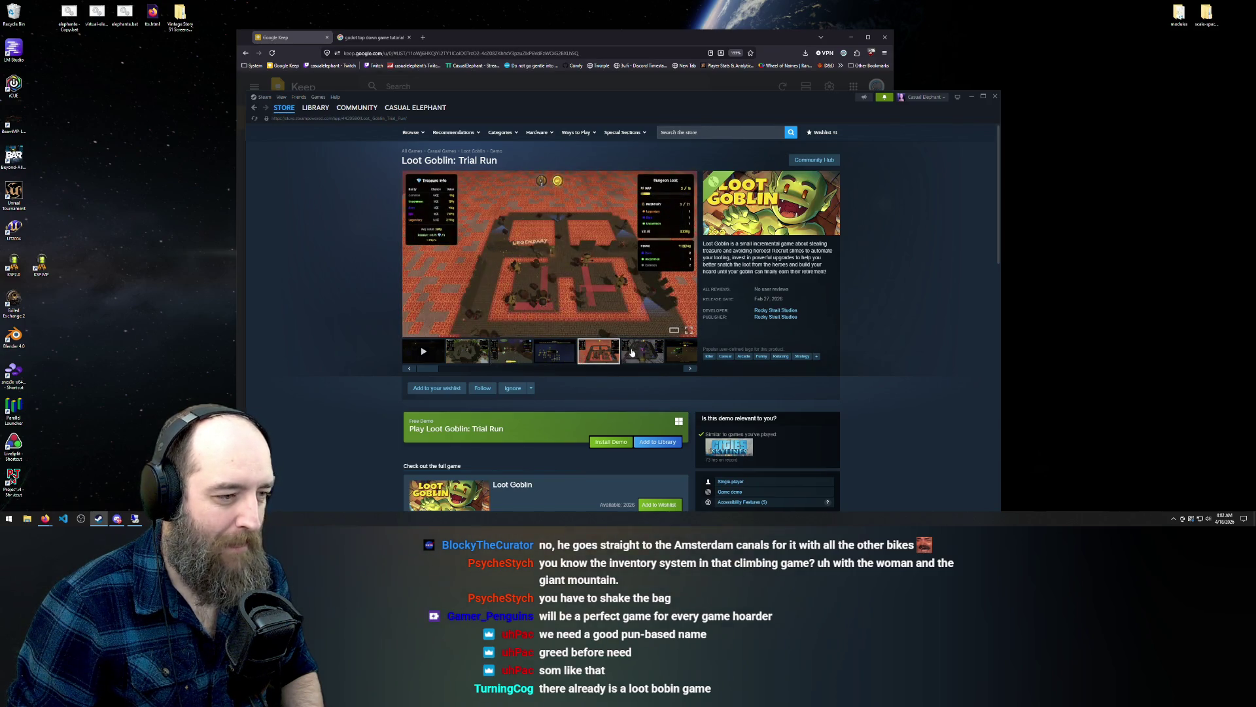
left_click(632, 353)
left_click(675, 355)
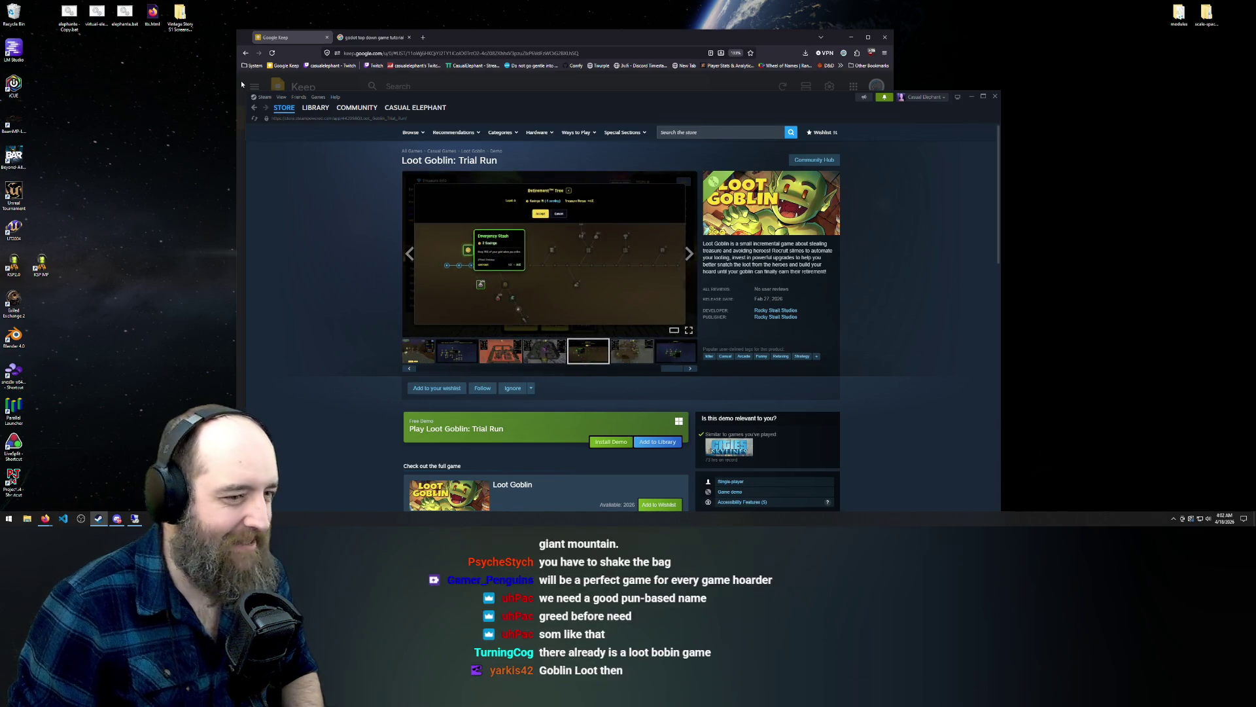
left_click(254, 108)
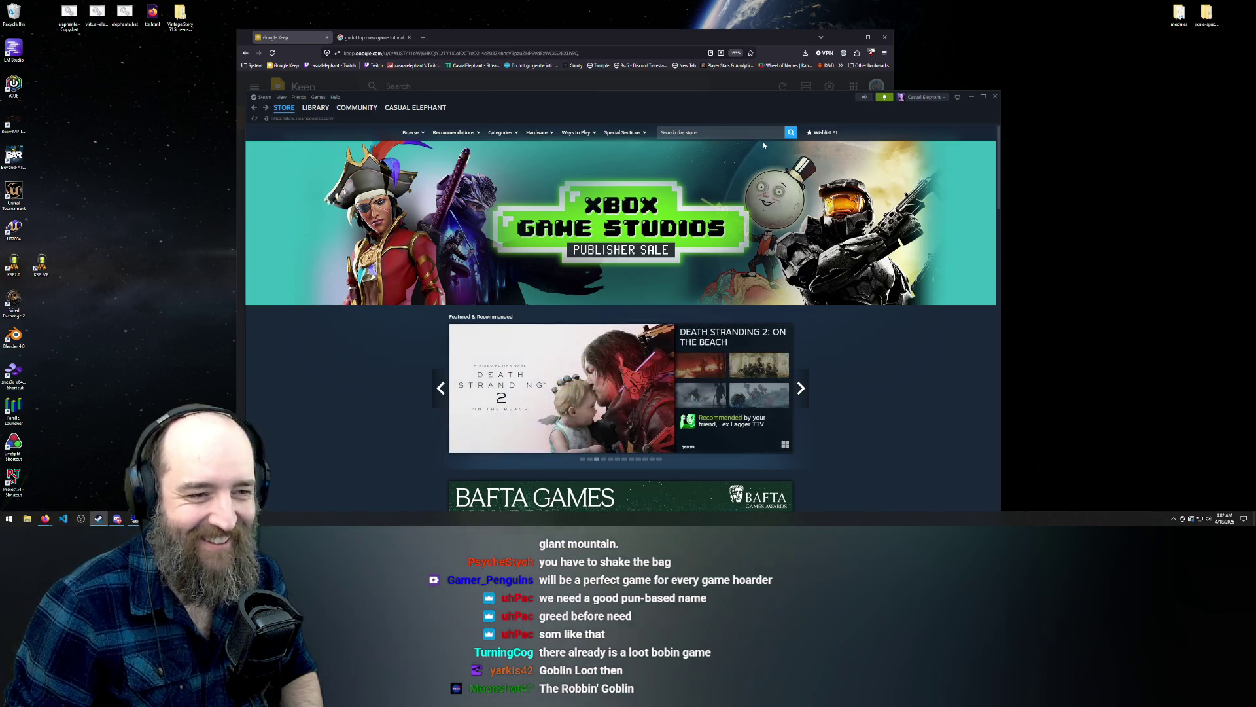
left_click(717, 134)
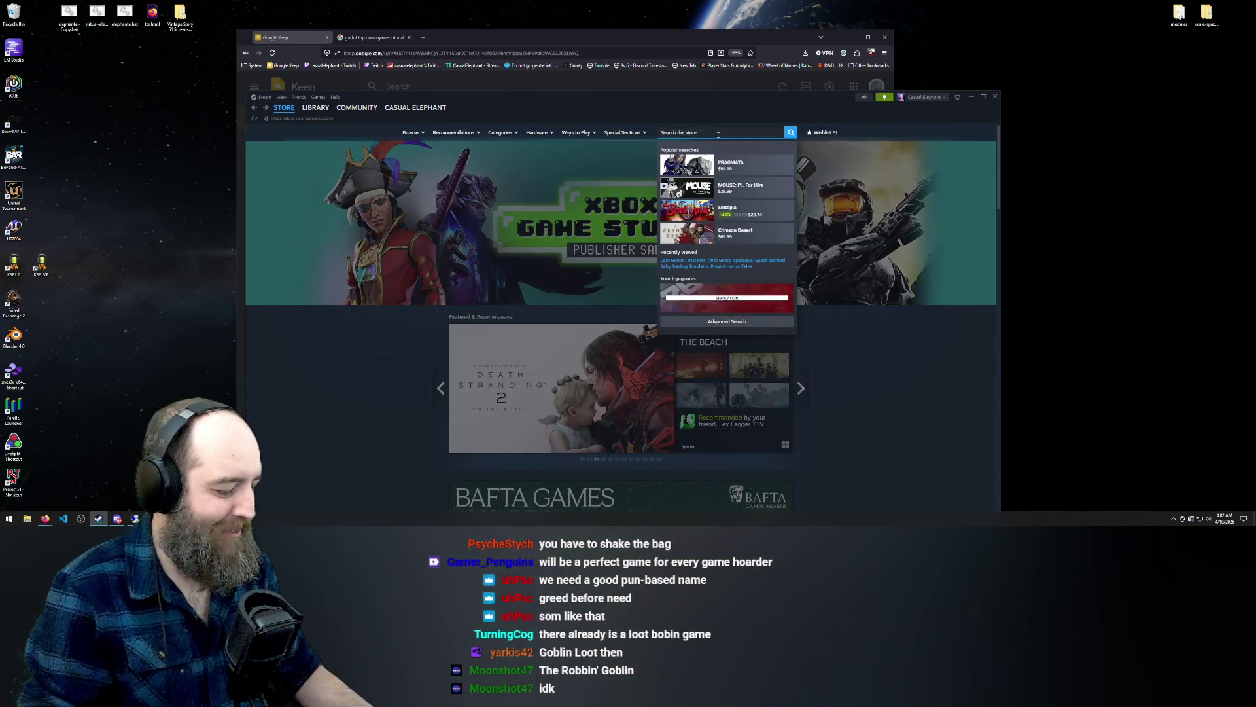
type("Loot Homb")
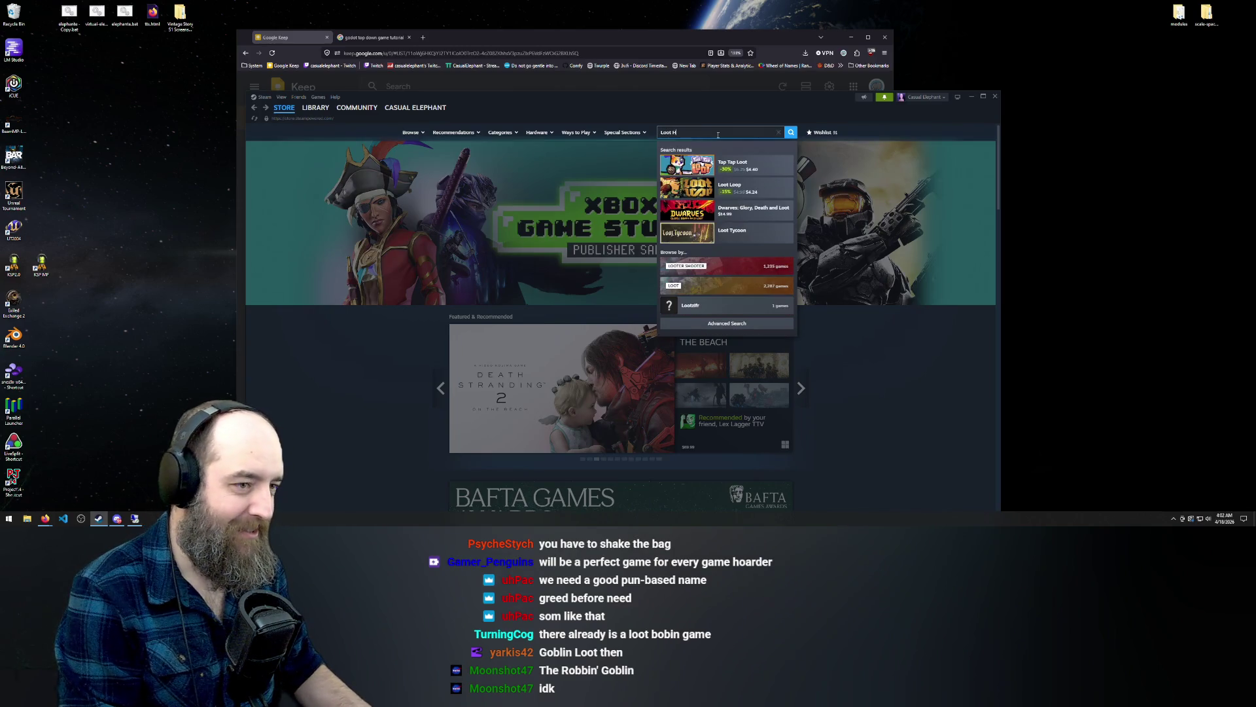
type("lin")
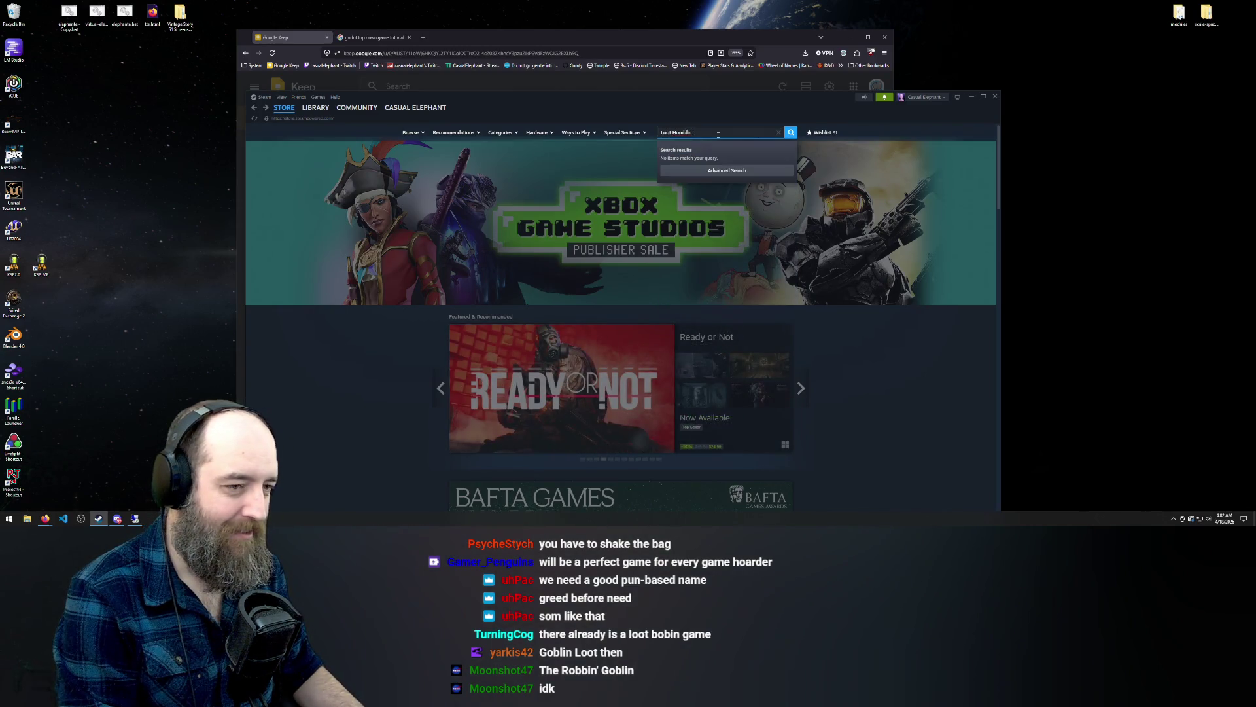
key("ctrl+a")
key("BackSpace")
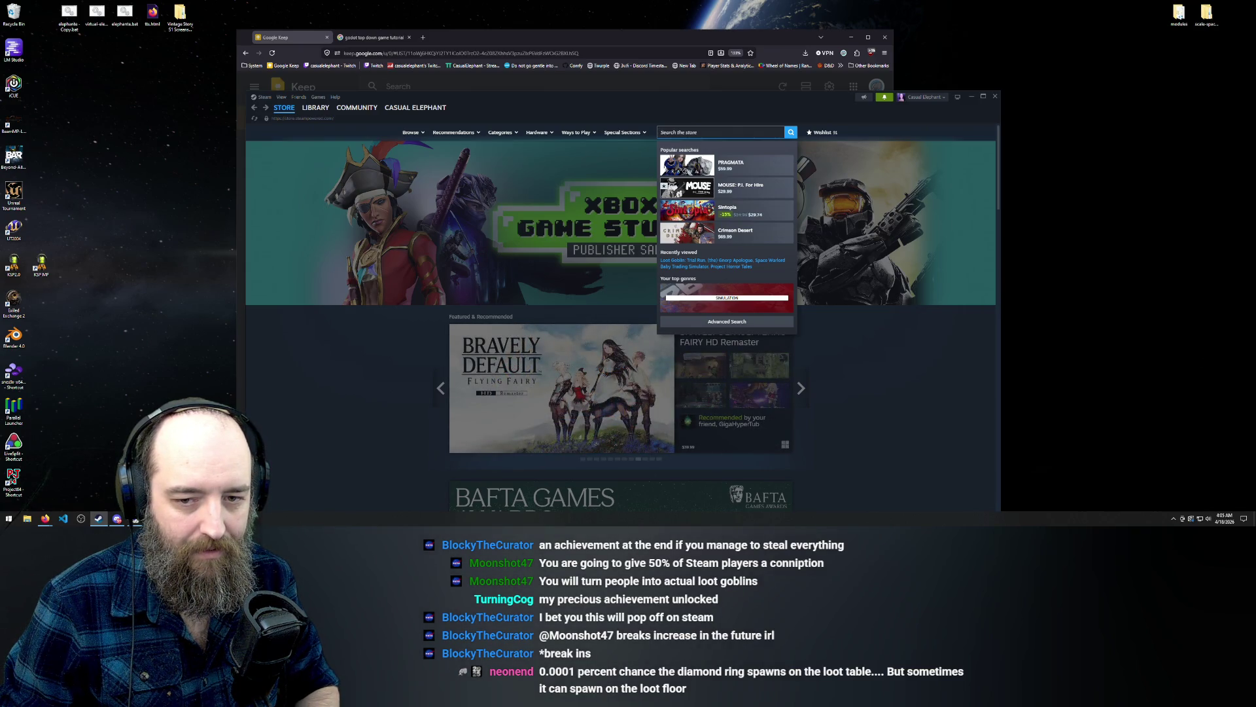
key("Escape")
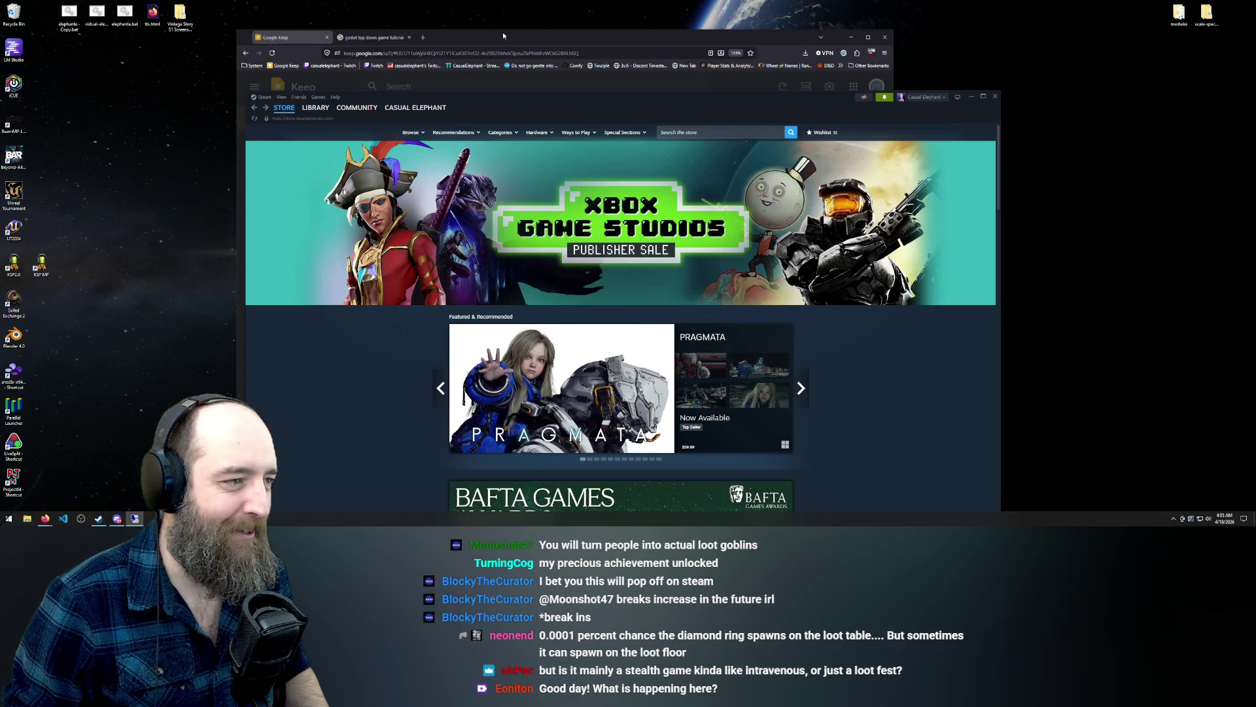
left_click(520, 36)
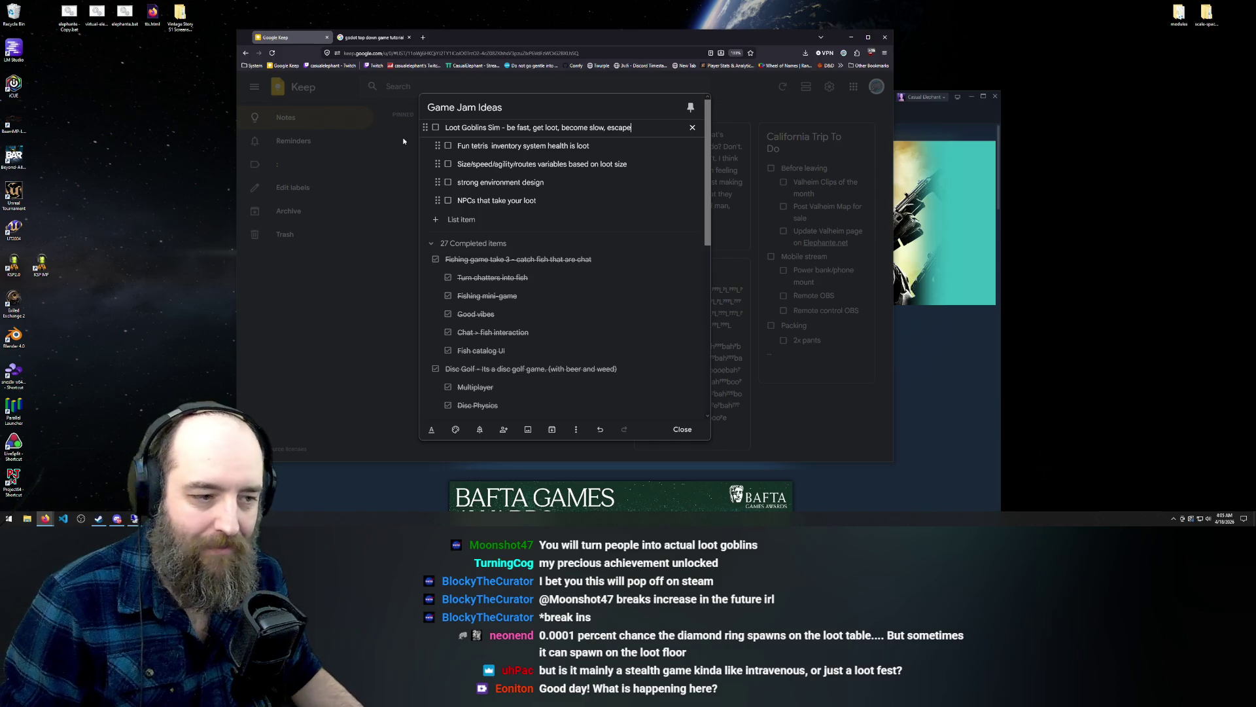
In the 'godot top down game tutorial' results, open Catlike Coding's True Top-Down 2D Tutorial Series
left_click(388, 37)
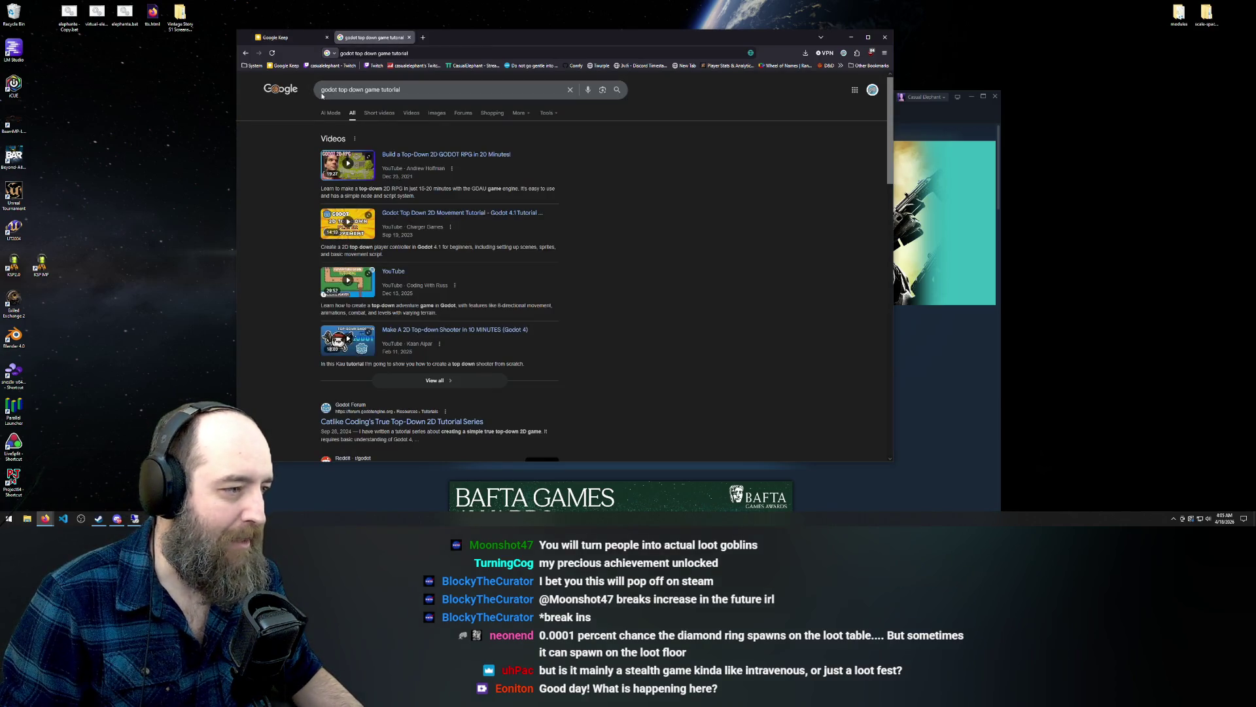
scroll(392, 282, "down", 5)
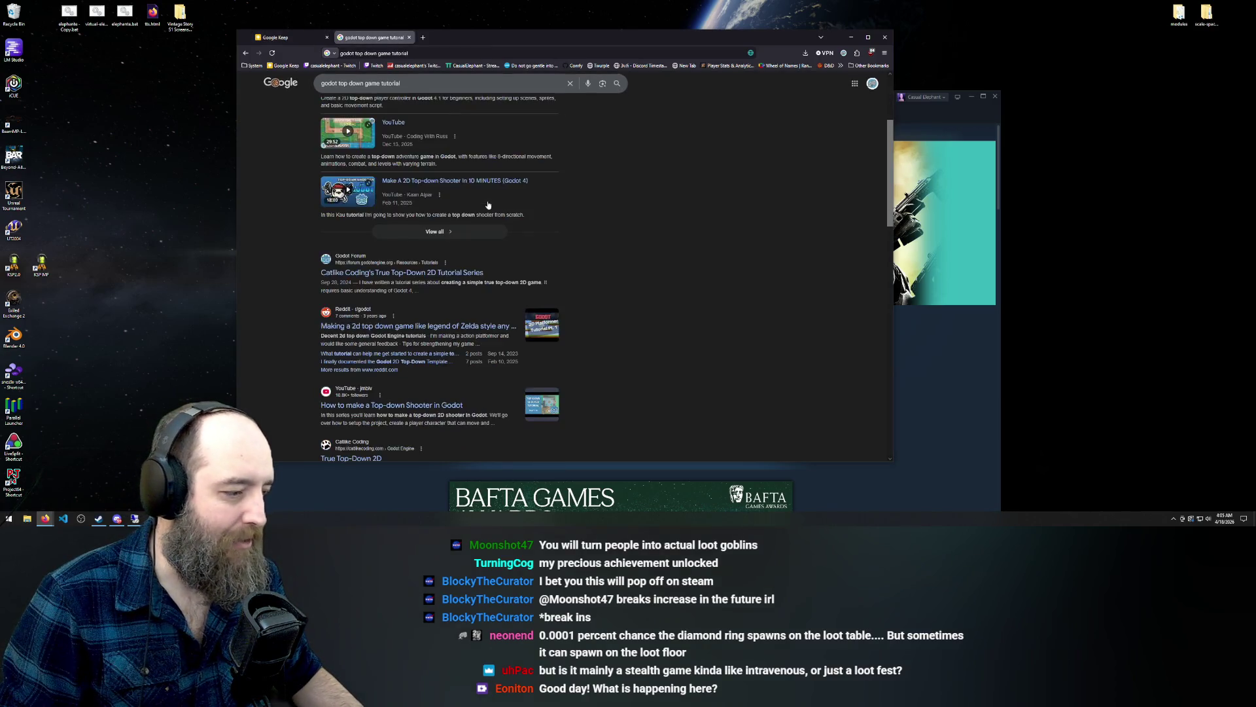
left_click(393, 274)
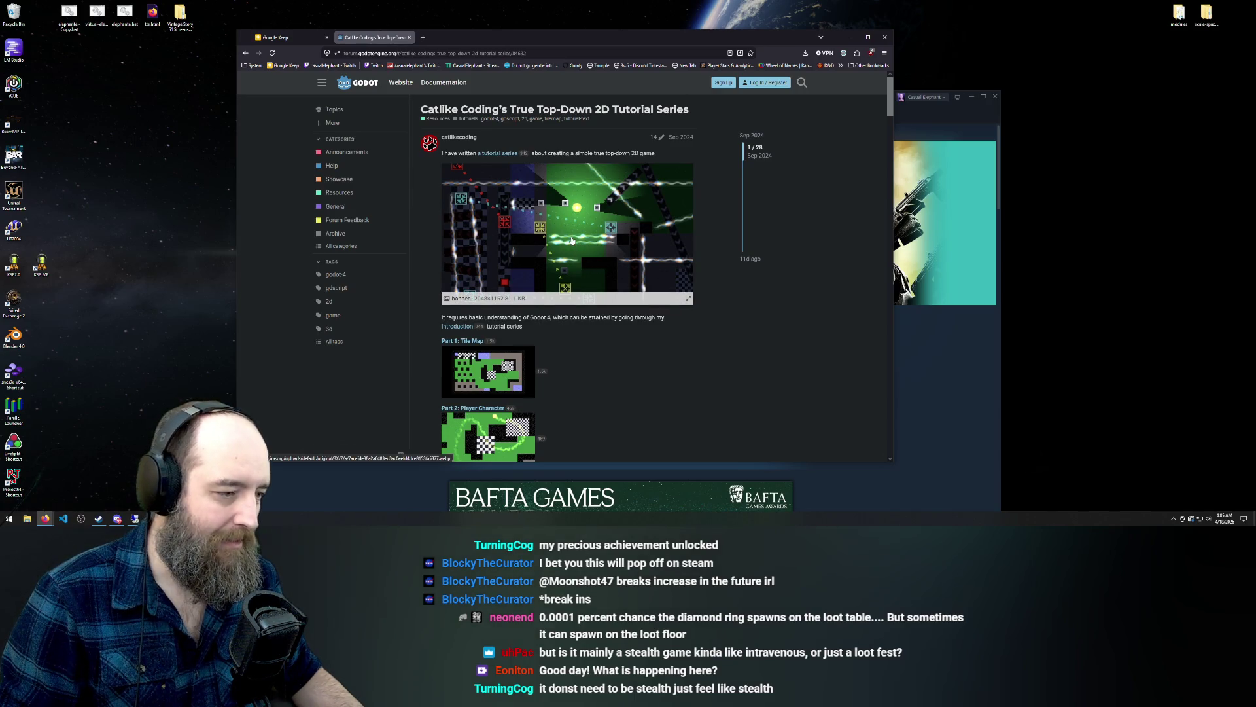
scroll(572, 241, "down", 5)
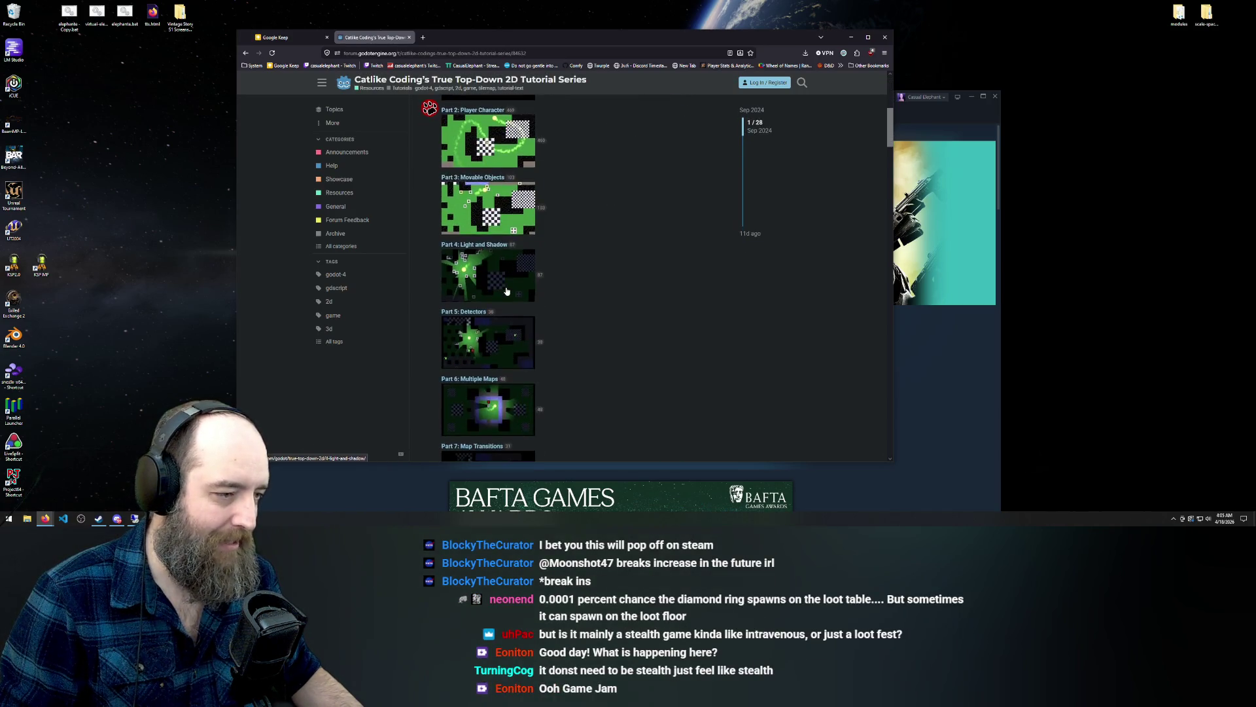
scroll(468, 331, "down", 4)
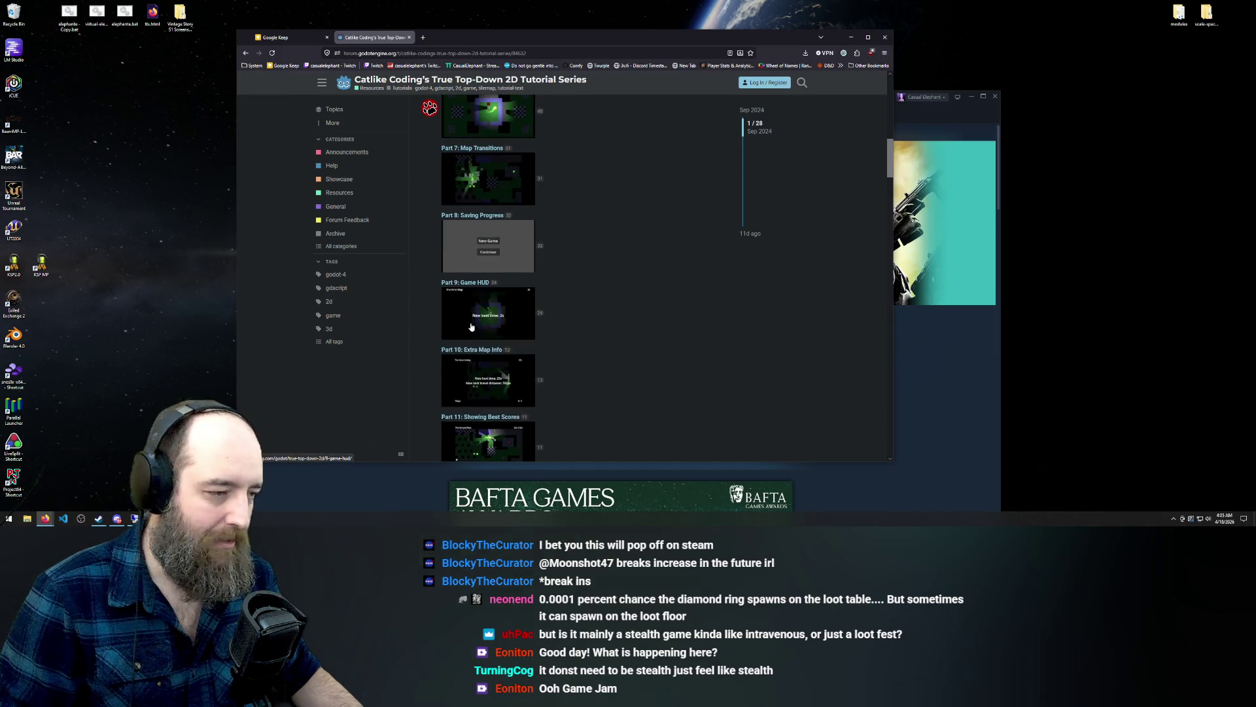
scroll(467, 331, "down", 4)
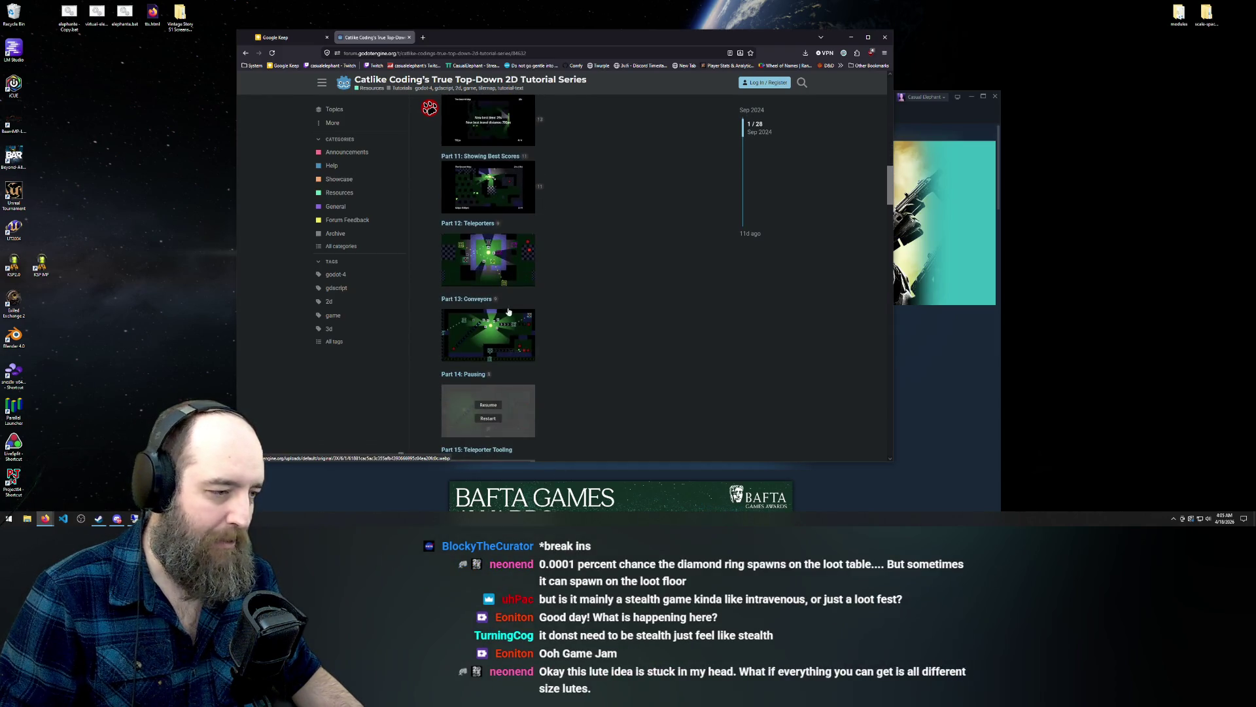
scroll(515, 336, "down", 4)
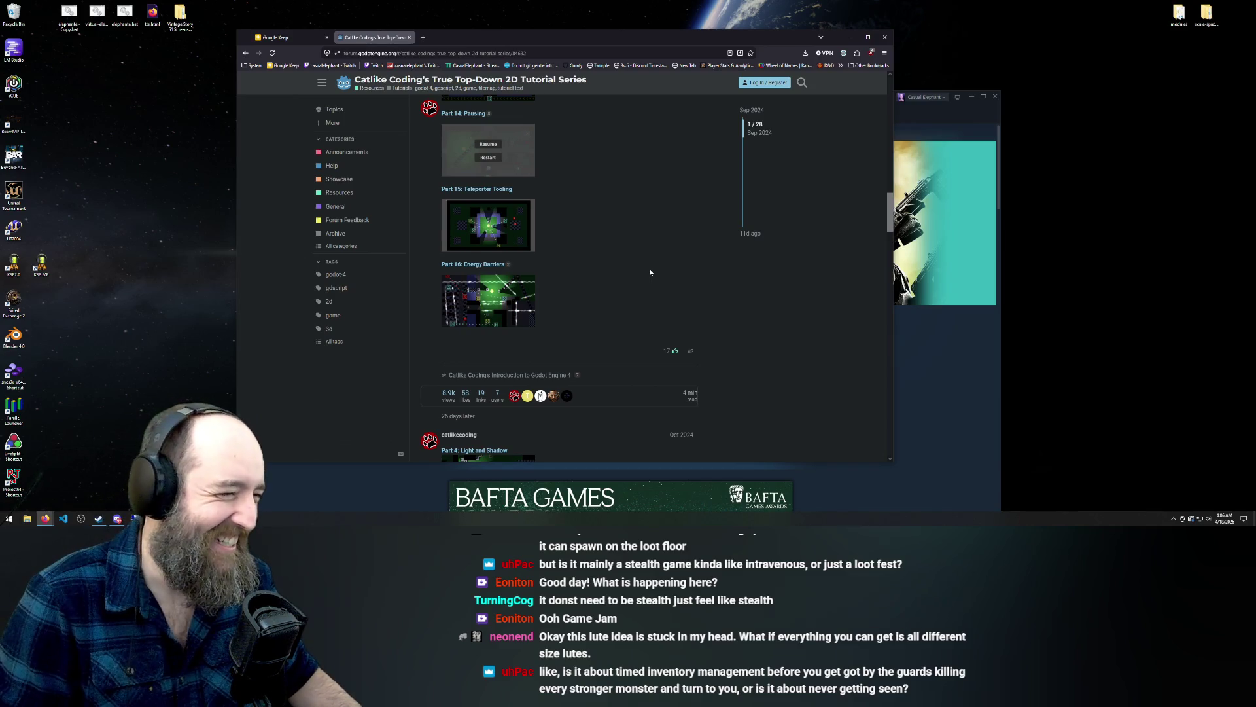
scroll(515, 258, "down", 2)
scroll(515, 255, "up", 15)
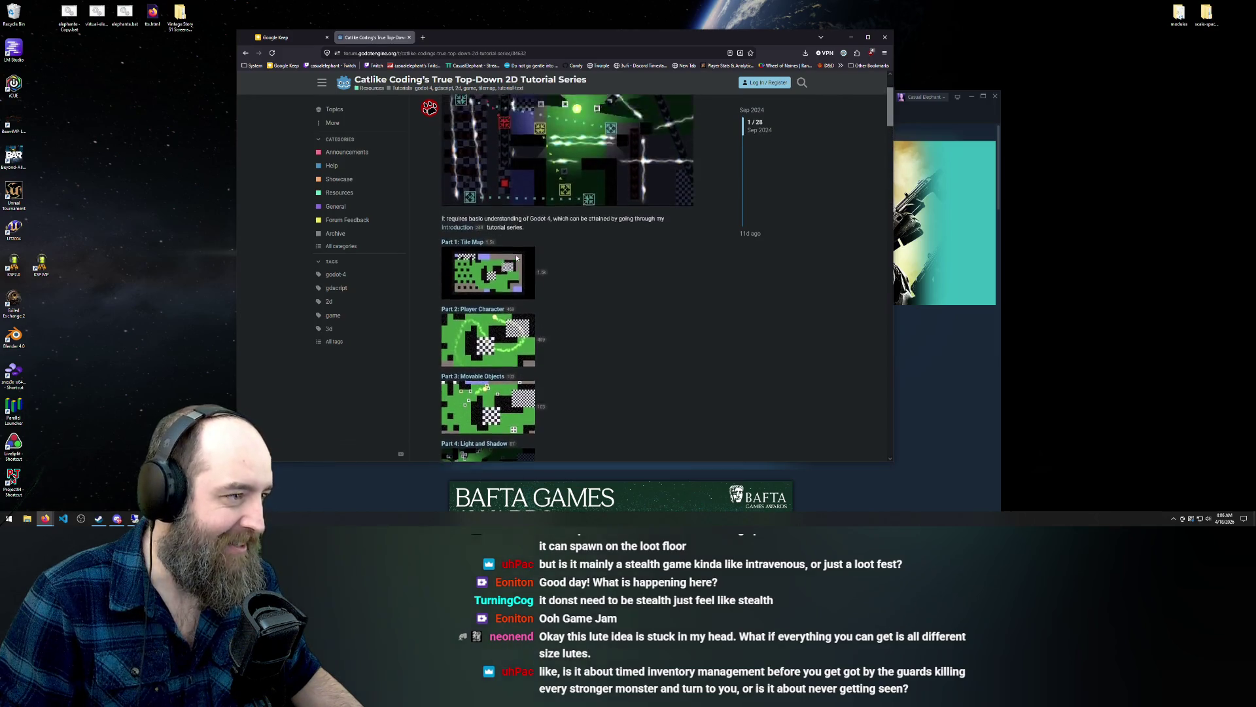
scroll(517, 259, "up", 2)
scroll(473, 329, "down", 1)
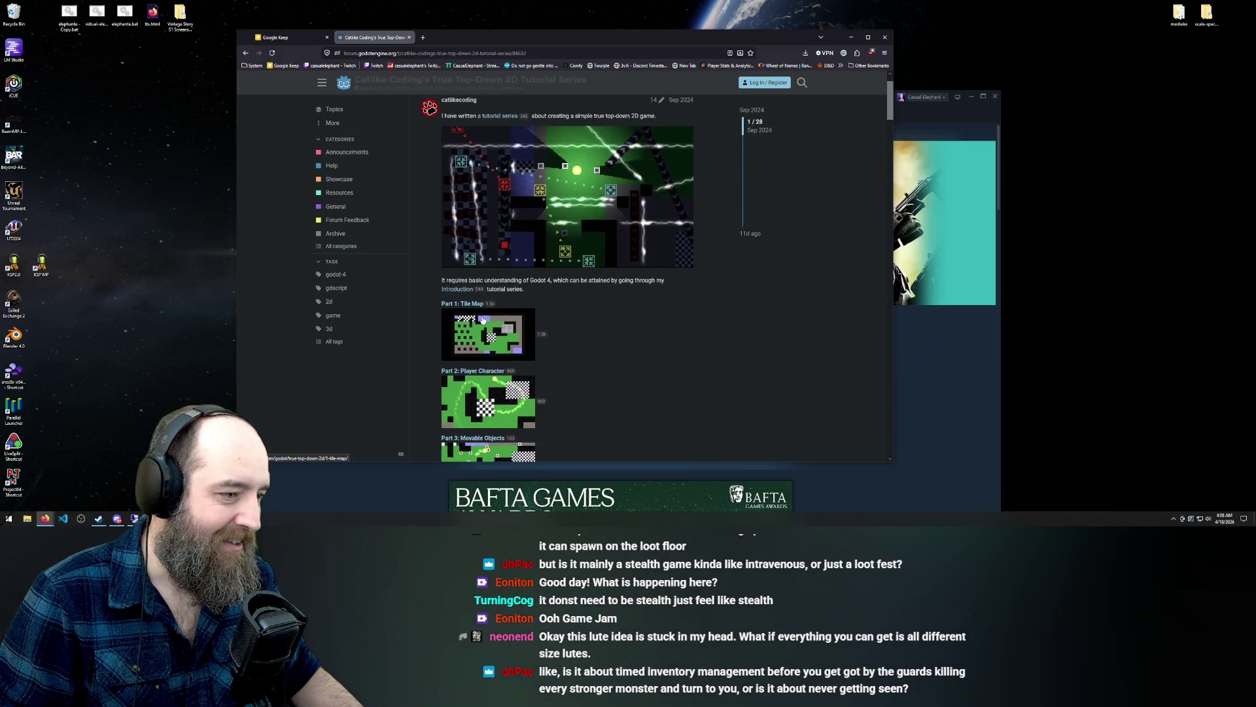
scroll(467, 307, "down", 2)
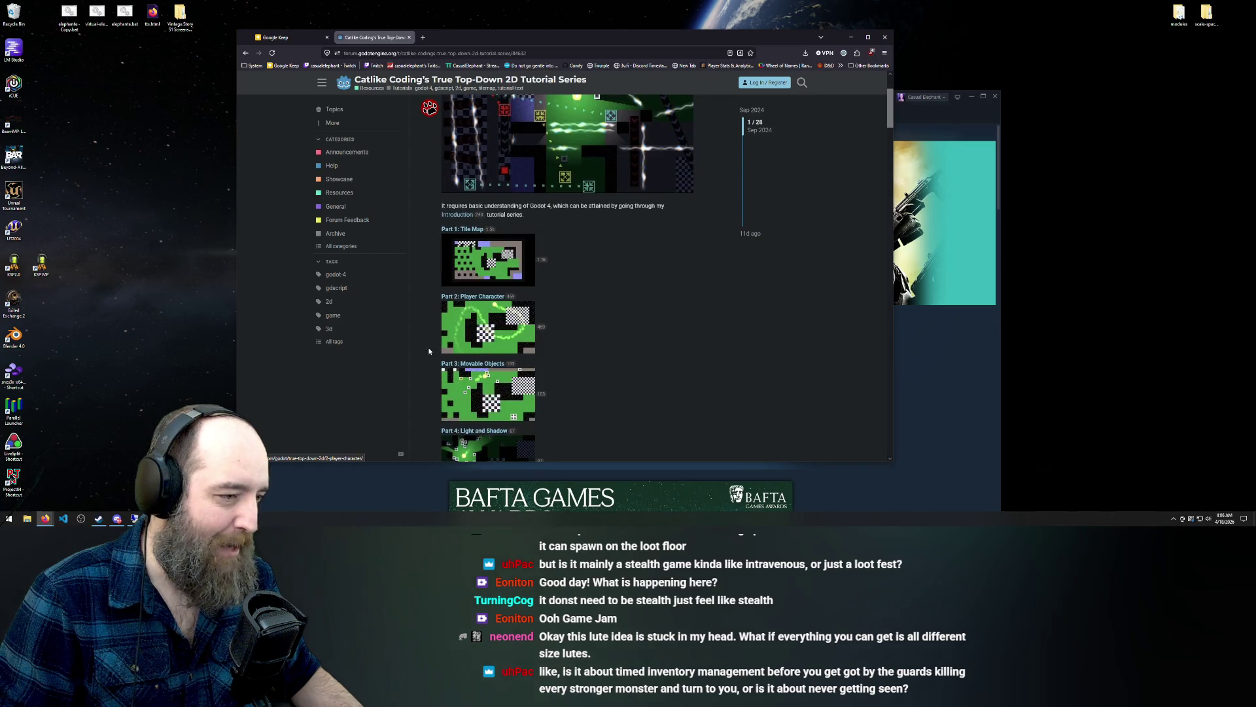
scroll(532, 312, "down", 2)
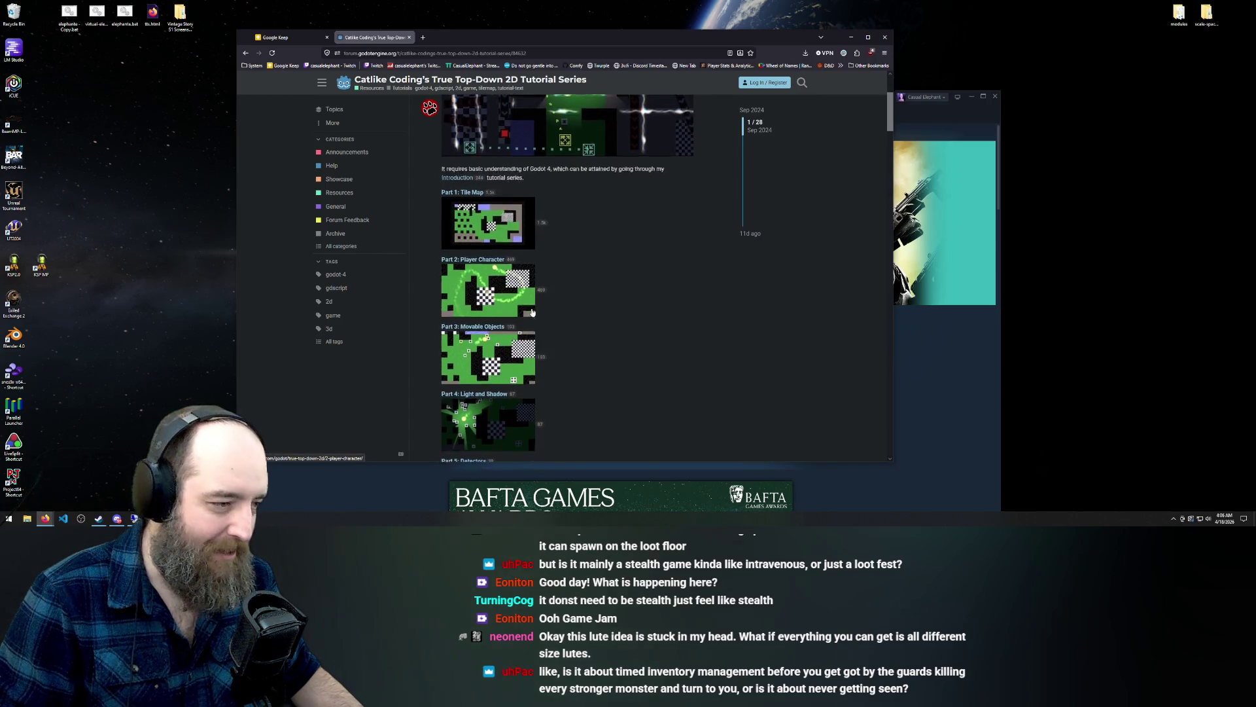
scroll(532, 312, "down", 1)
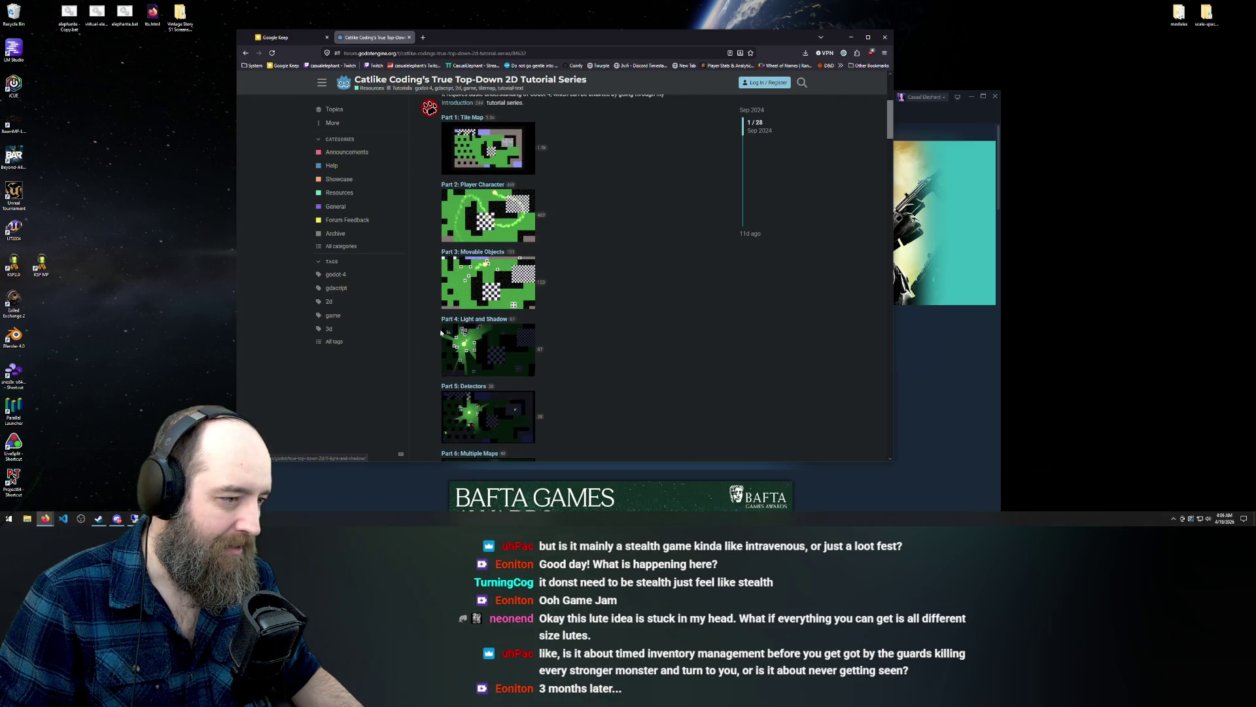
scroll(541, 318, "down", 1)
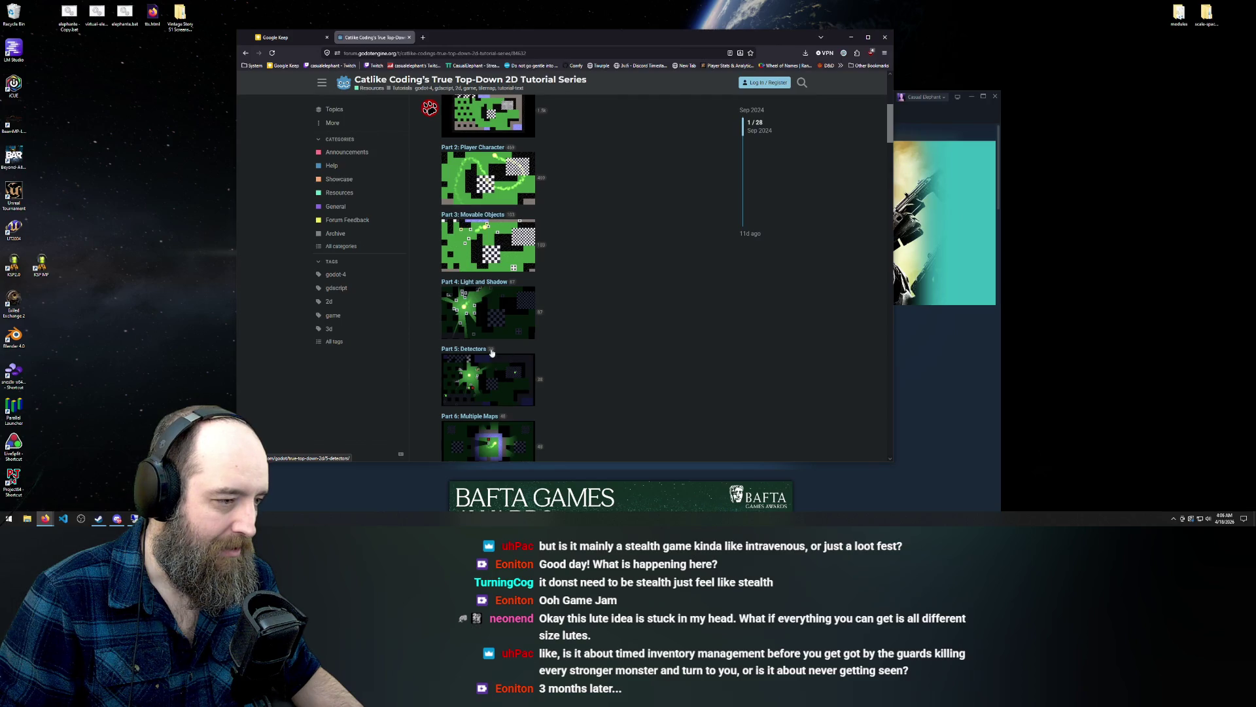
scroll(463, 359, "down", 2)
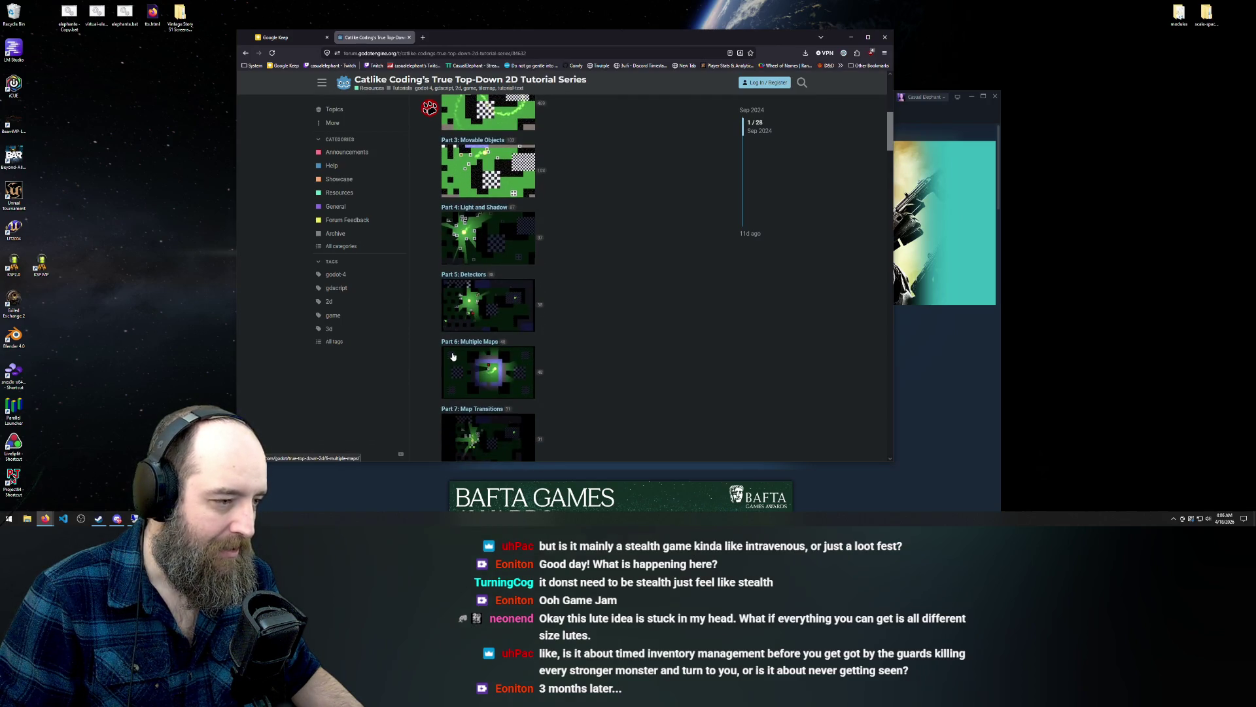
scroll(453, 356, "down", 2)
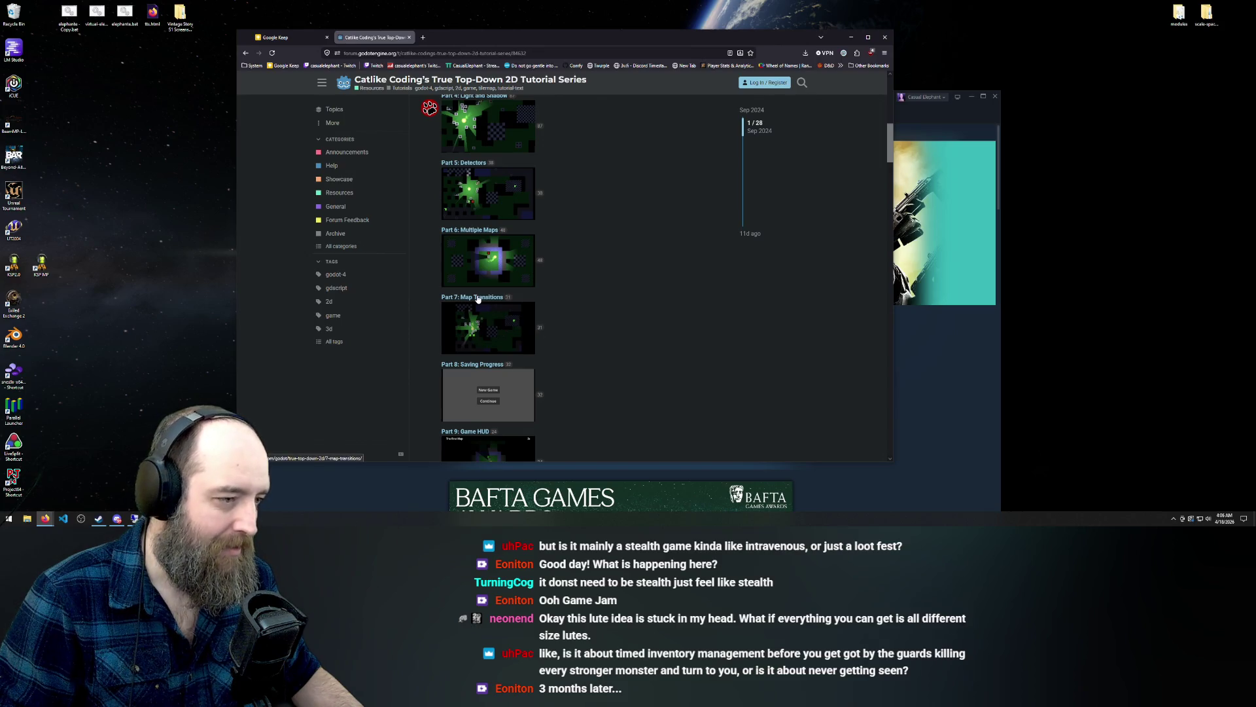
scroll(502, 307, "down", 8)
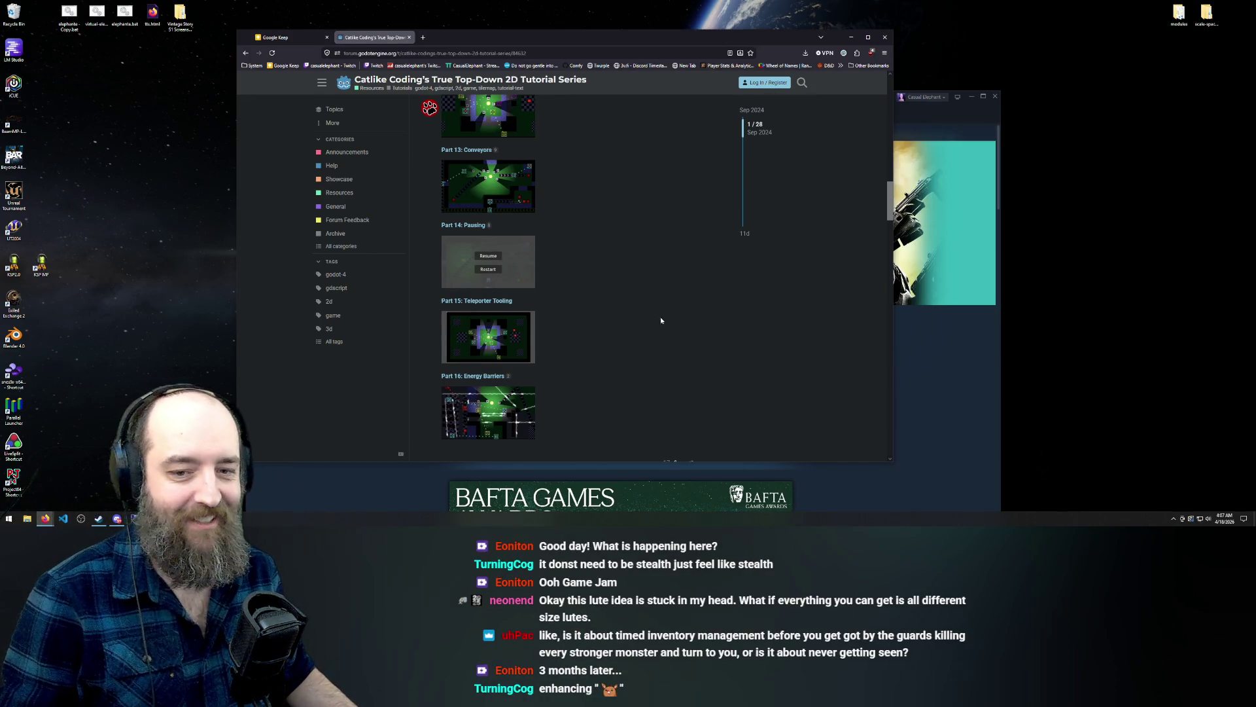
scroll(509, 324, "down", 3)
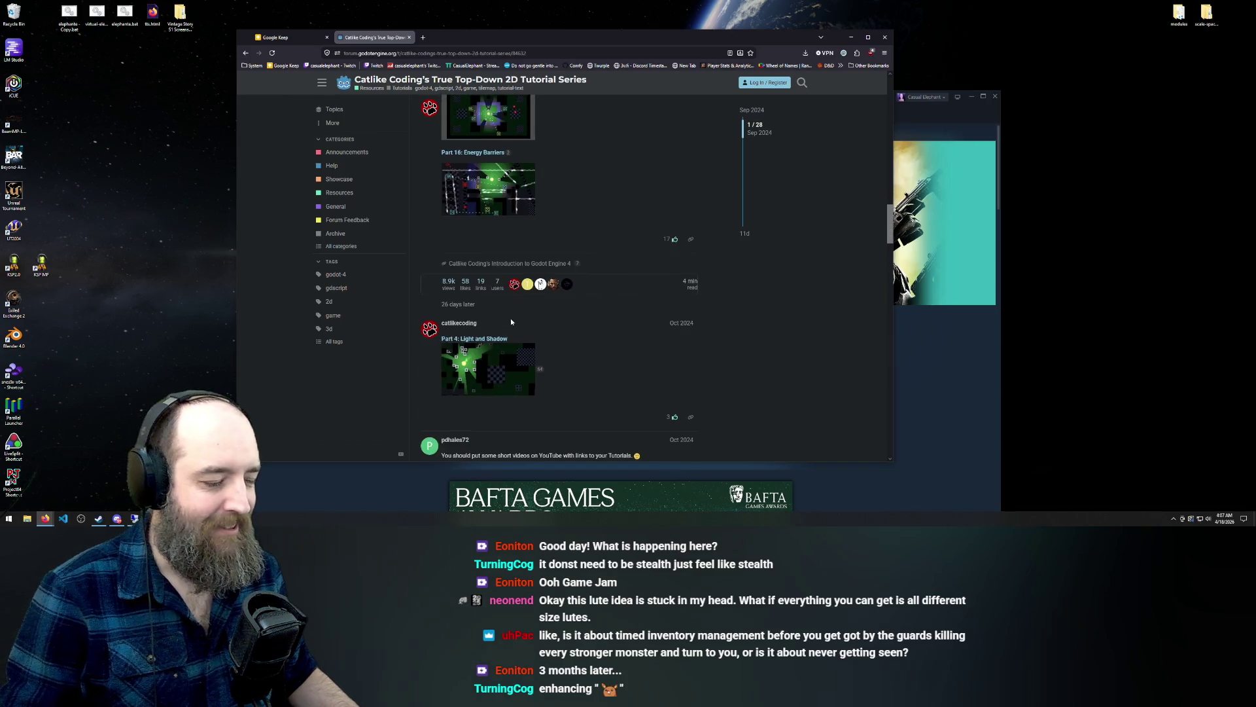
scroll(537, 318, "down", 4)
scroll(626, 314, "up", 3)
scroll(626, 313, "up", 3)
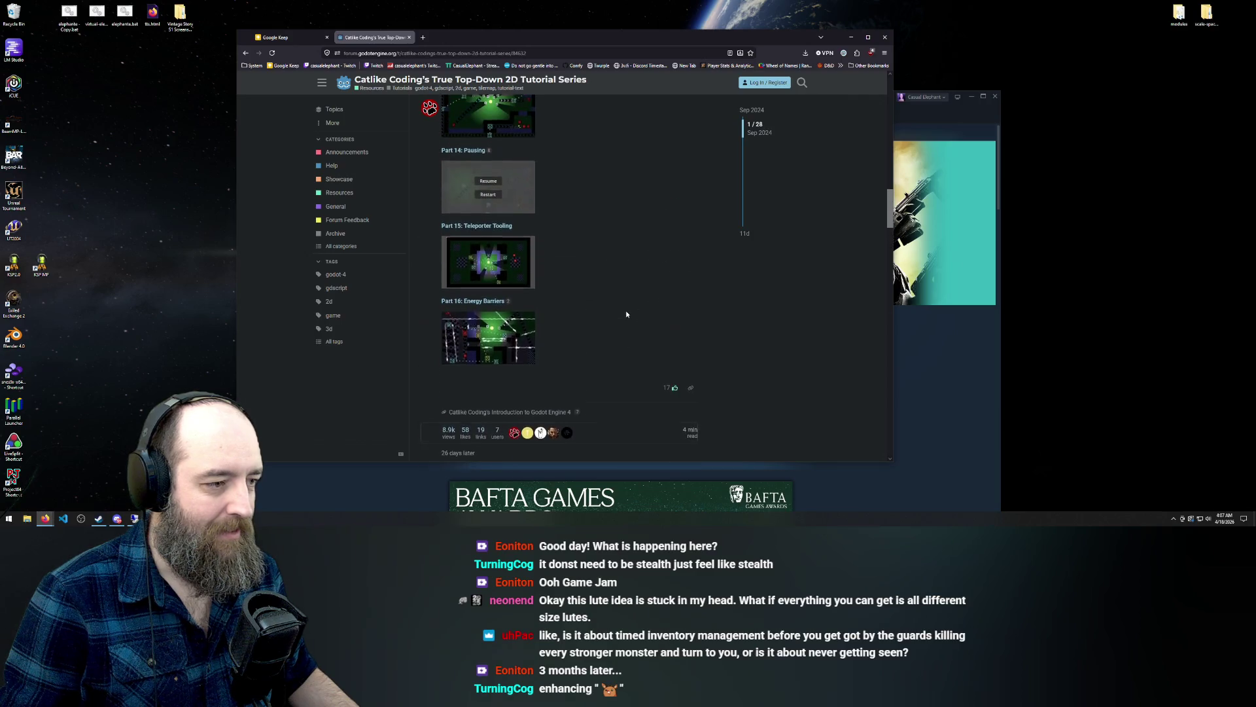
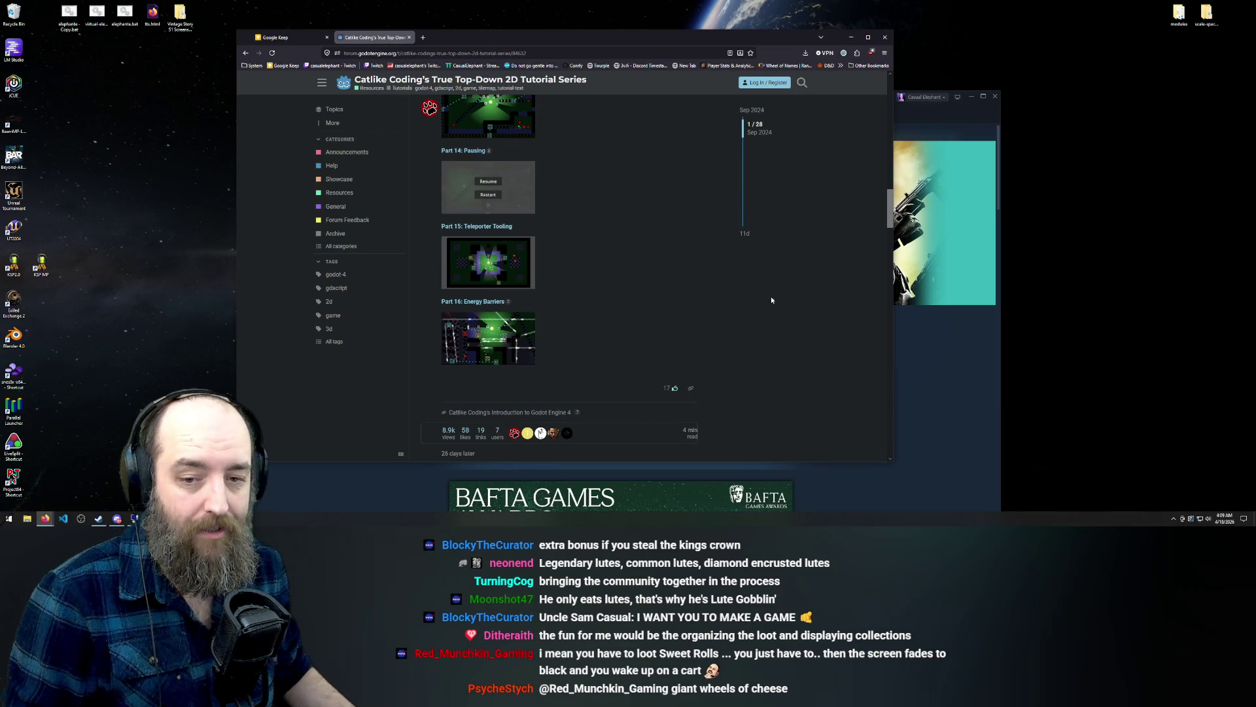
Scroll up the Catlike Coding thread and switch to the 'Game Jam ideas' note in Google Keep
scroll(755, 312, "up", 10)
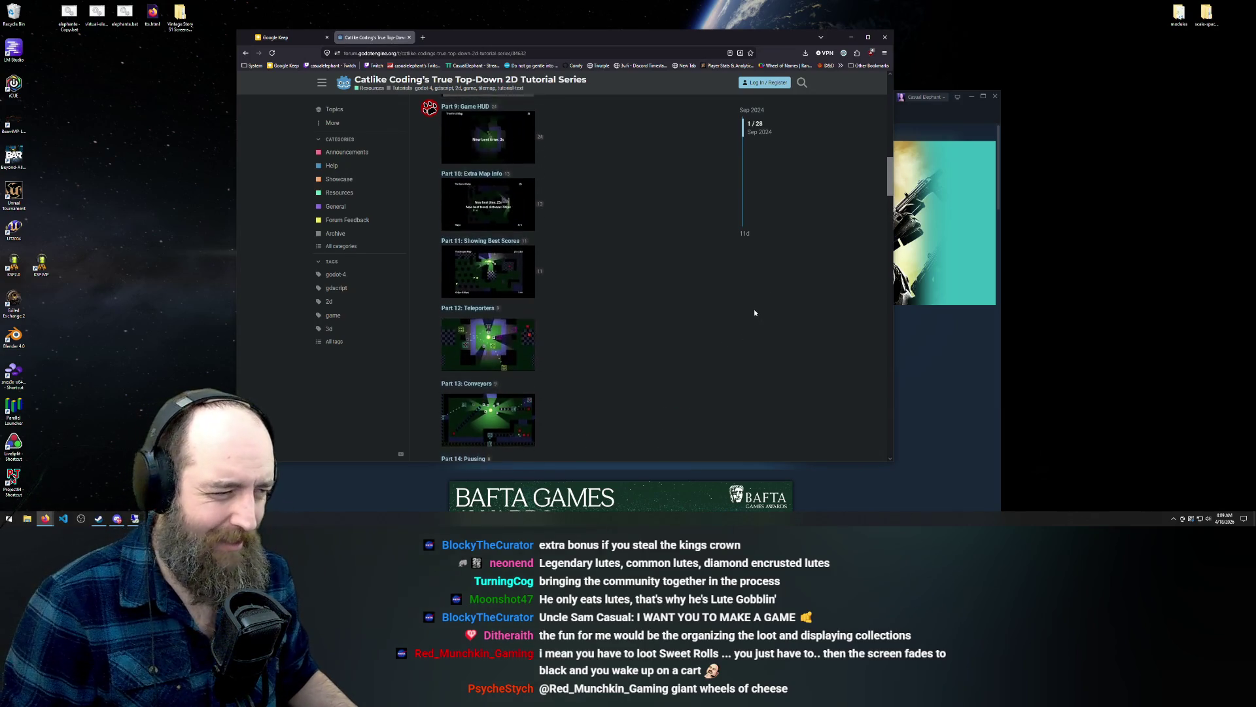
scroll(763, 335, "up", 5)
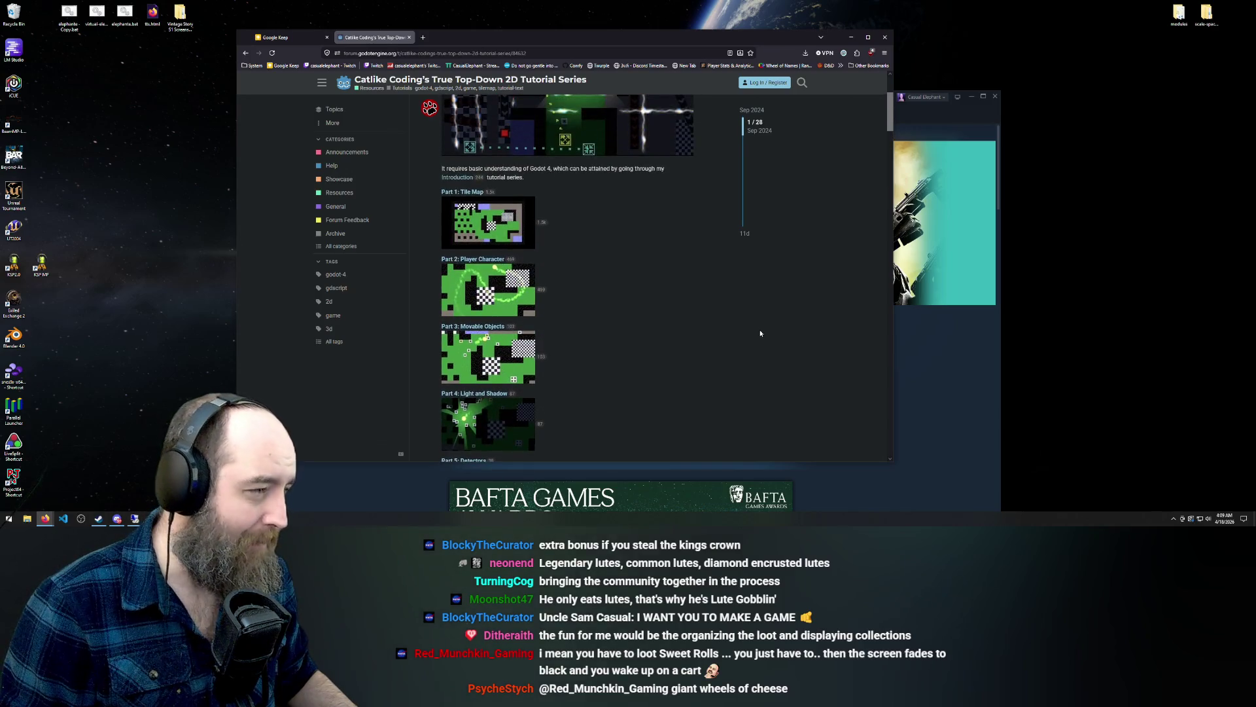
left_click(288, 37)
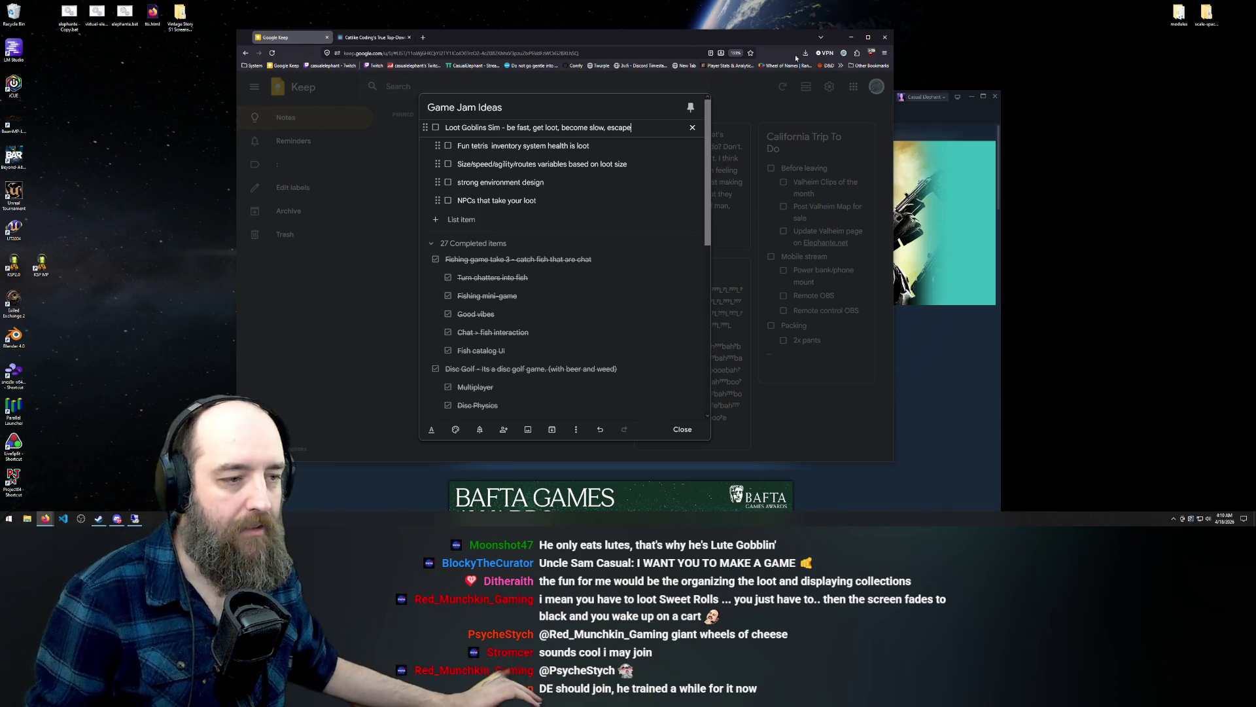
Load the streamer's twitch.tv channel page in a new browser tab
key("ctrl+t")
type("twitch.tv/discount_engineer")
key("Return")
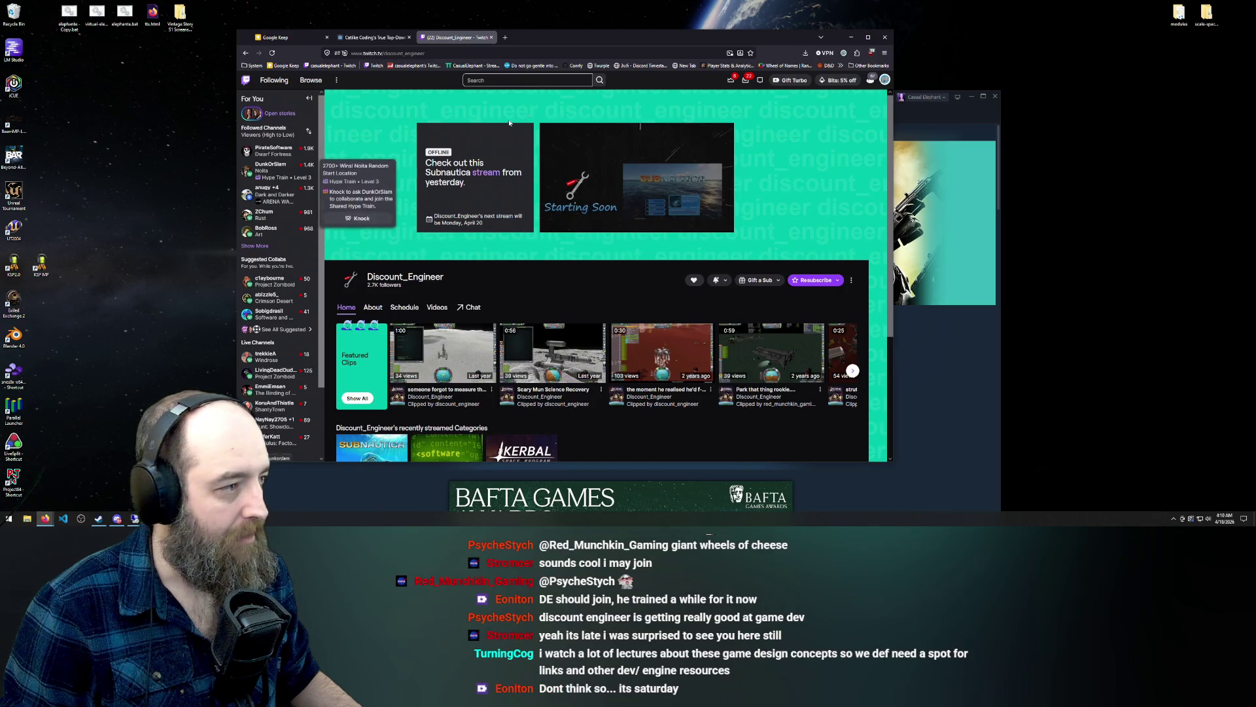
Close the Twitch tab and return to the True Top-Down 2D Tutorial Series forum thread
left_click(492, 37)
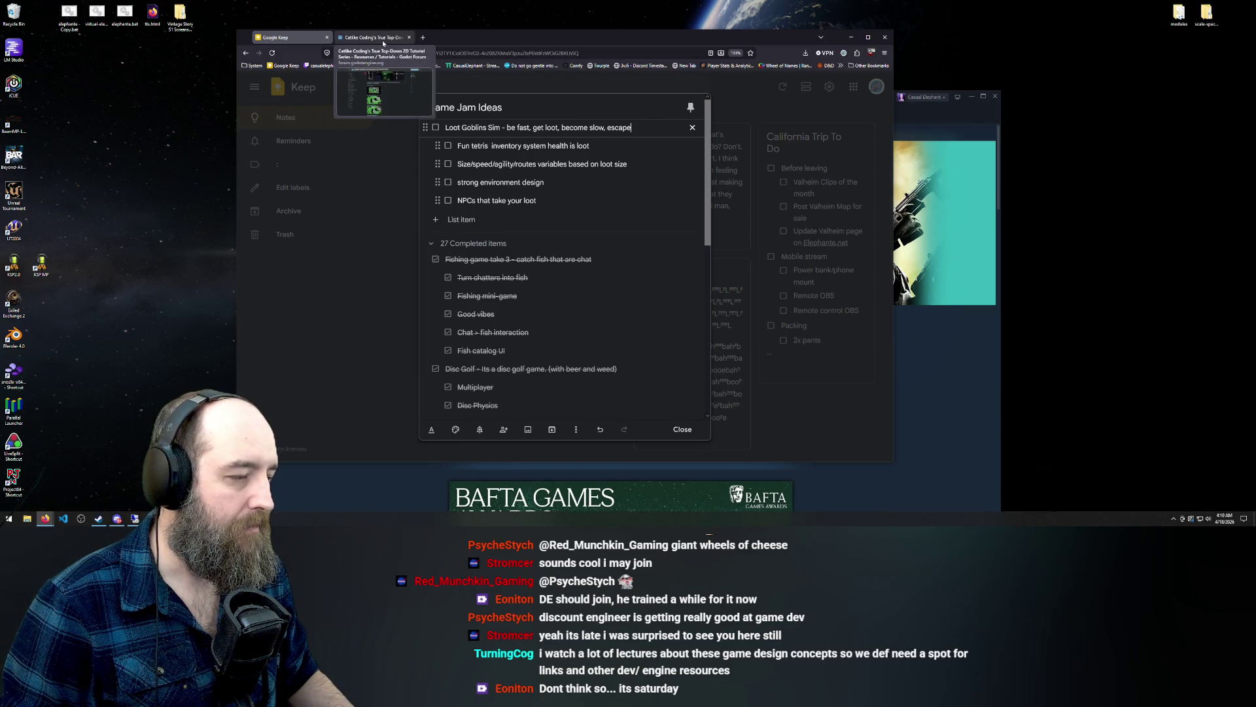
left_click(384, 39)
scroll(368, 76, "up", 3)
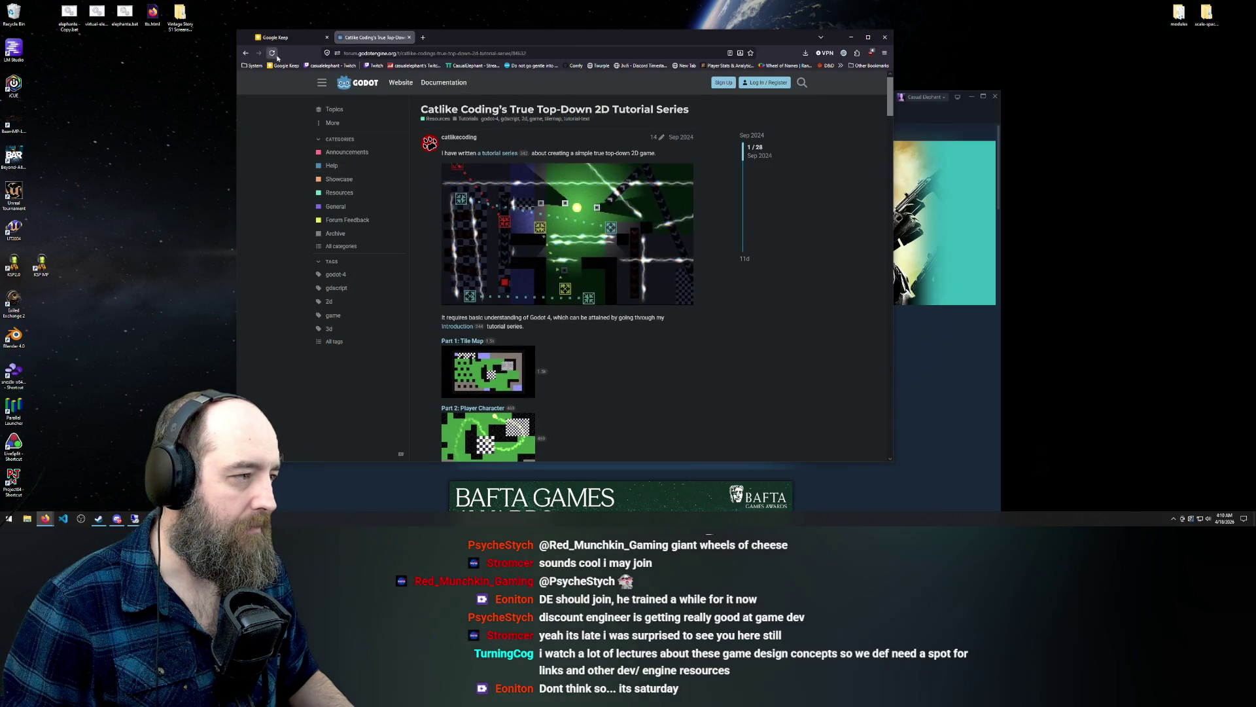
Search the web for 'godot' and download the Godot Engine 4.6.2 build for Windows
left_click(397, 53)
type("godo")
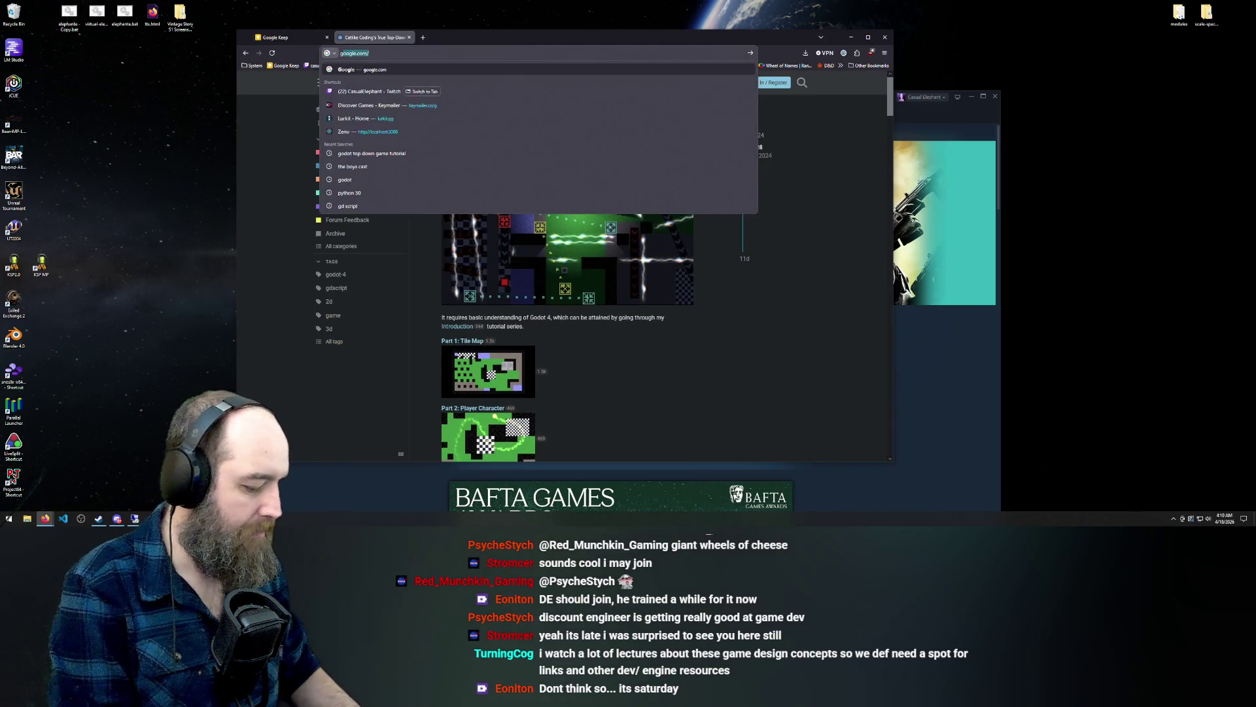
type("t")
key("Return")
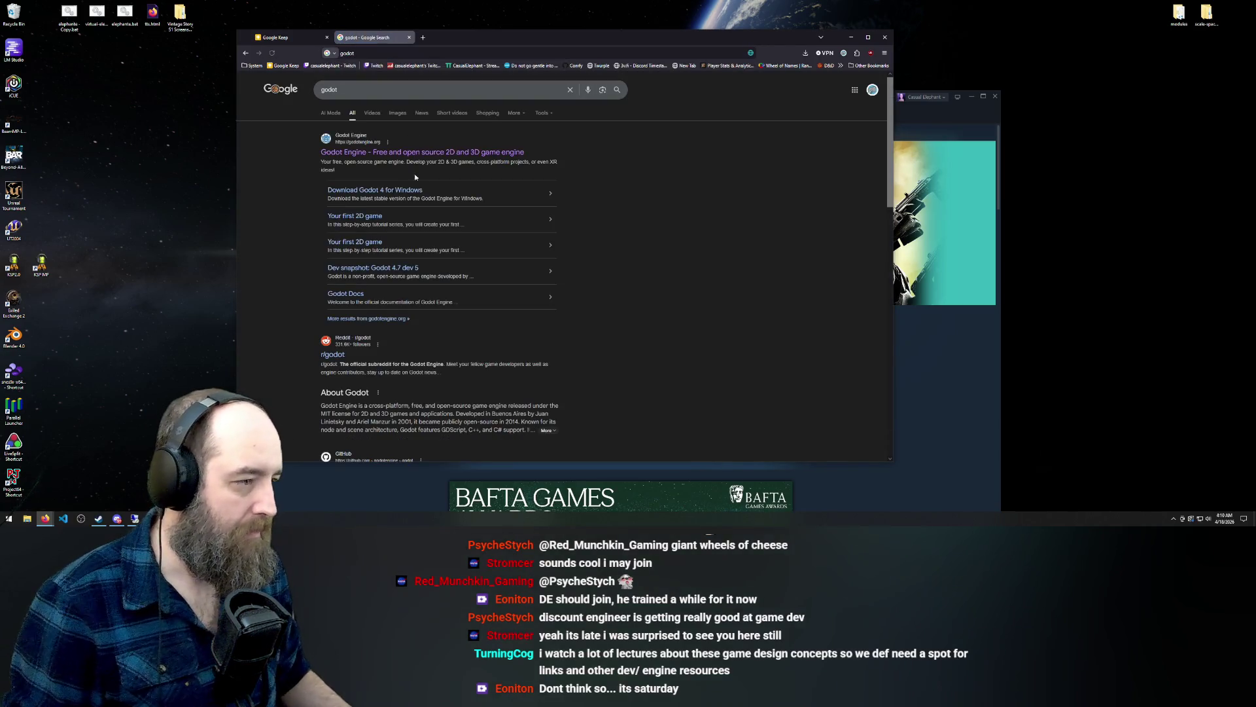
left_click(367, 192)
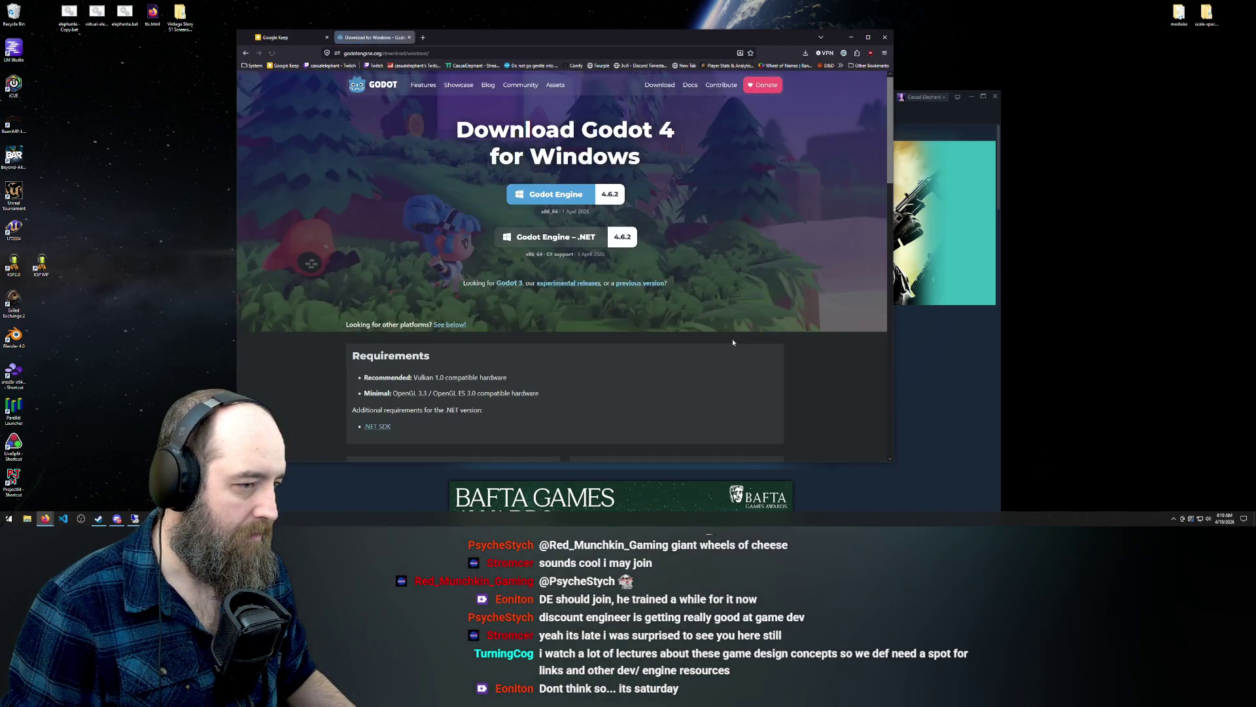
left_click(549, 196)
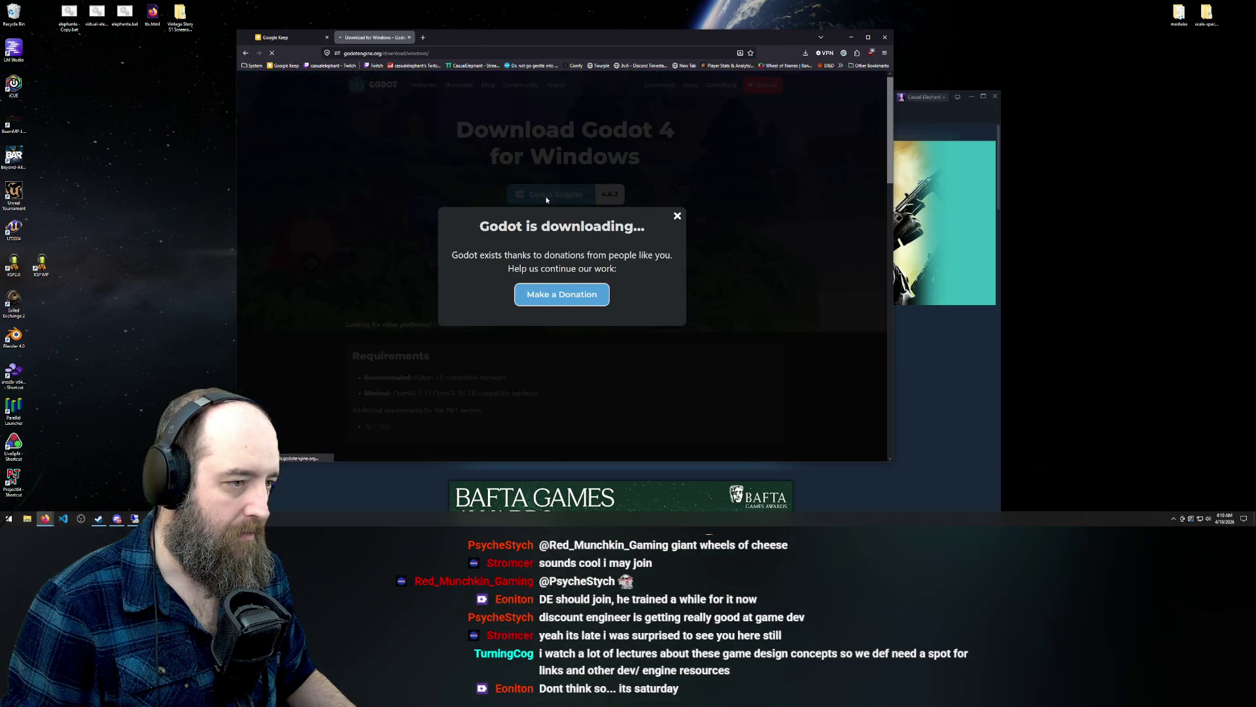
Dismiss the donation prompt and open the downloaded Godot 4.6.2 zip from recent downloads
left_click(676, 215)
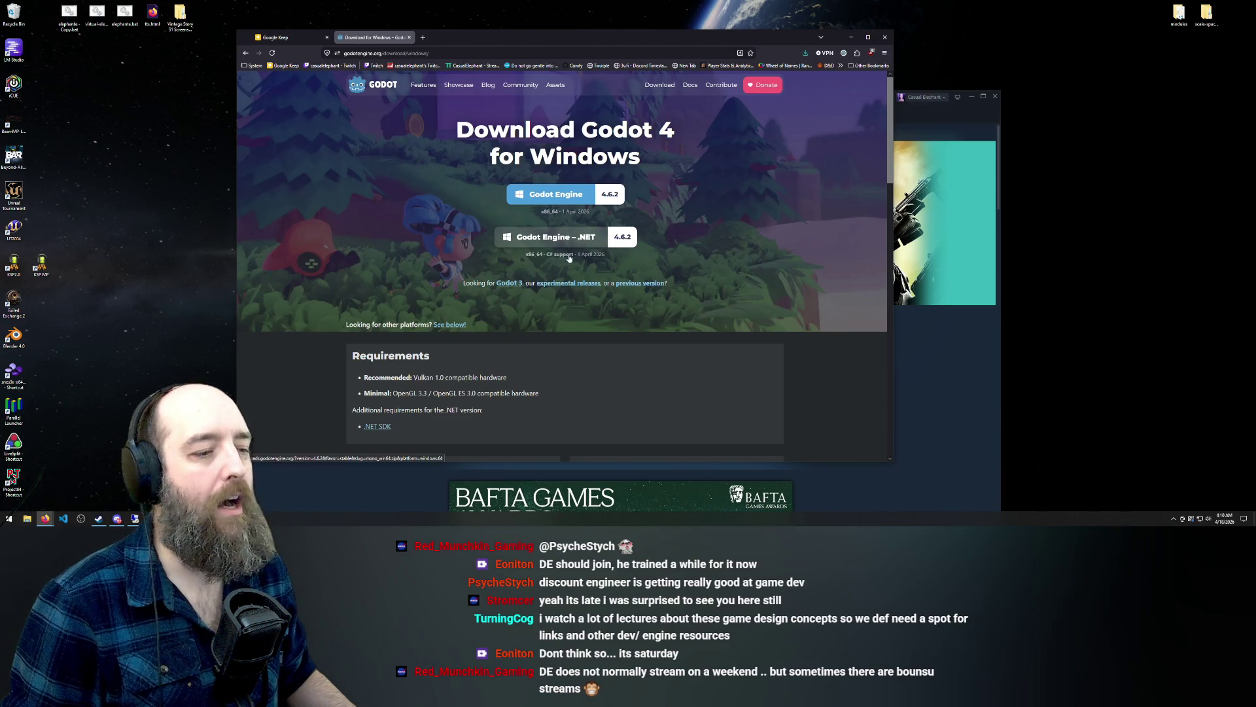
left_click(805, 53)
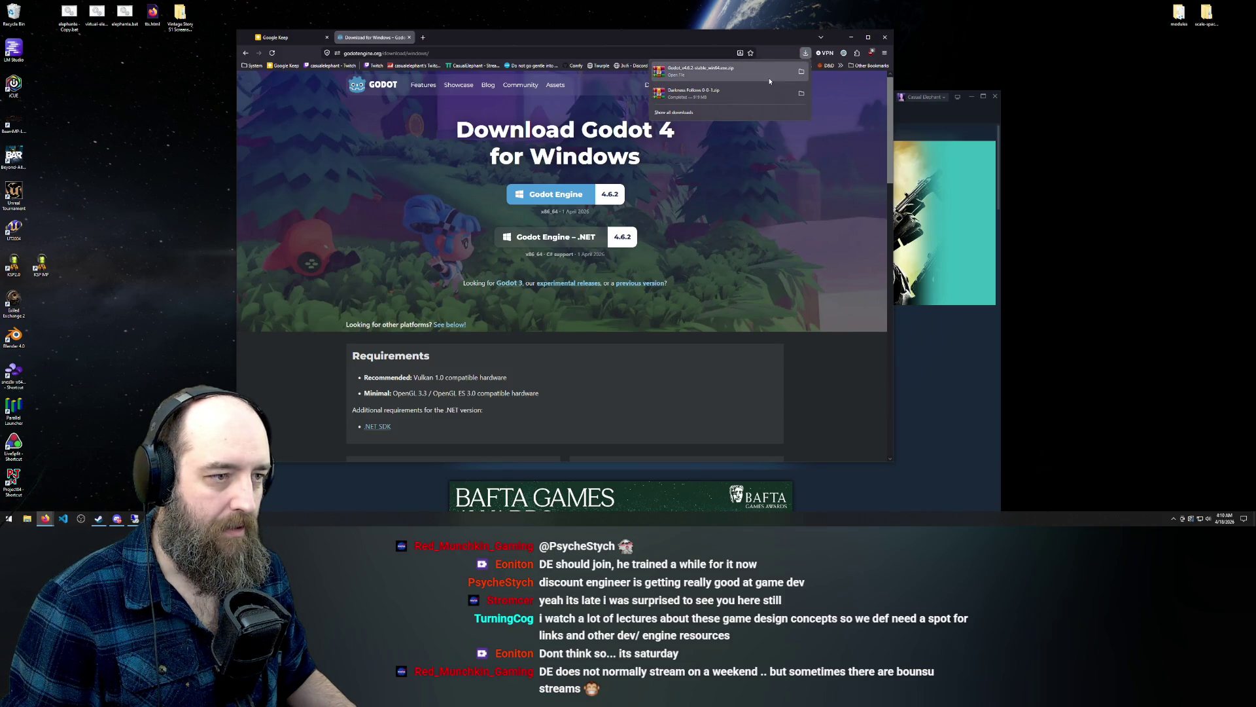
left_click(770, 81)
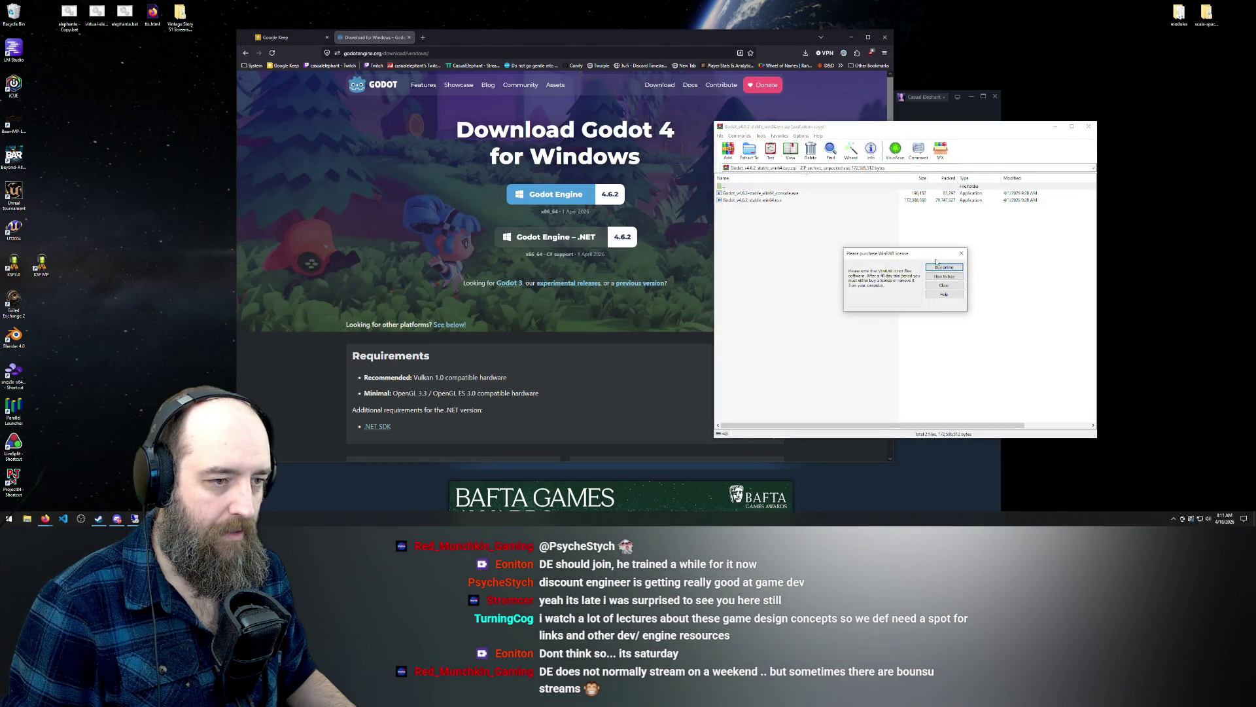
Dismiss the WinRAR licence reminder, minimize Firefox and shrink Steam to reveal the archive
left_click(961, 253)
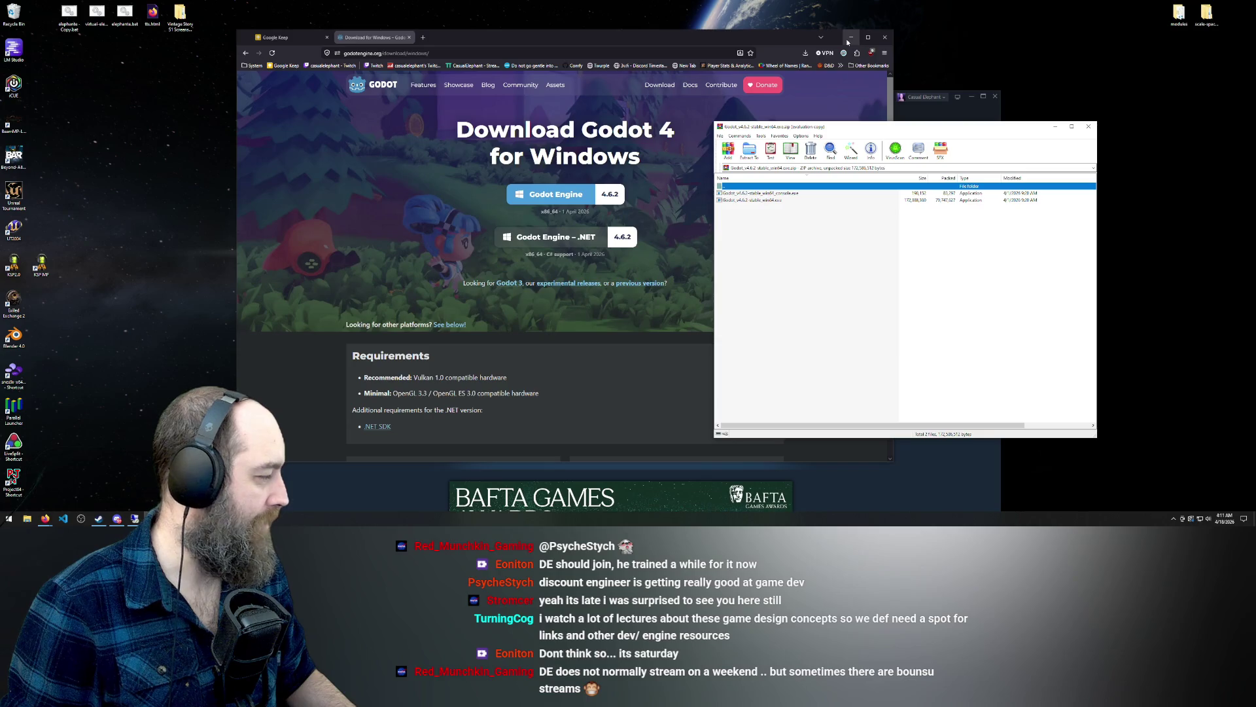
left_click(848, 42)
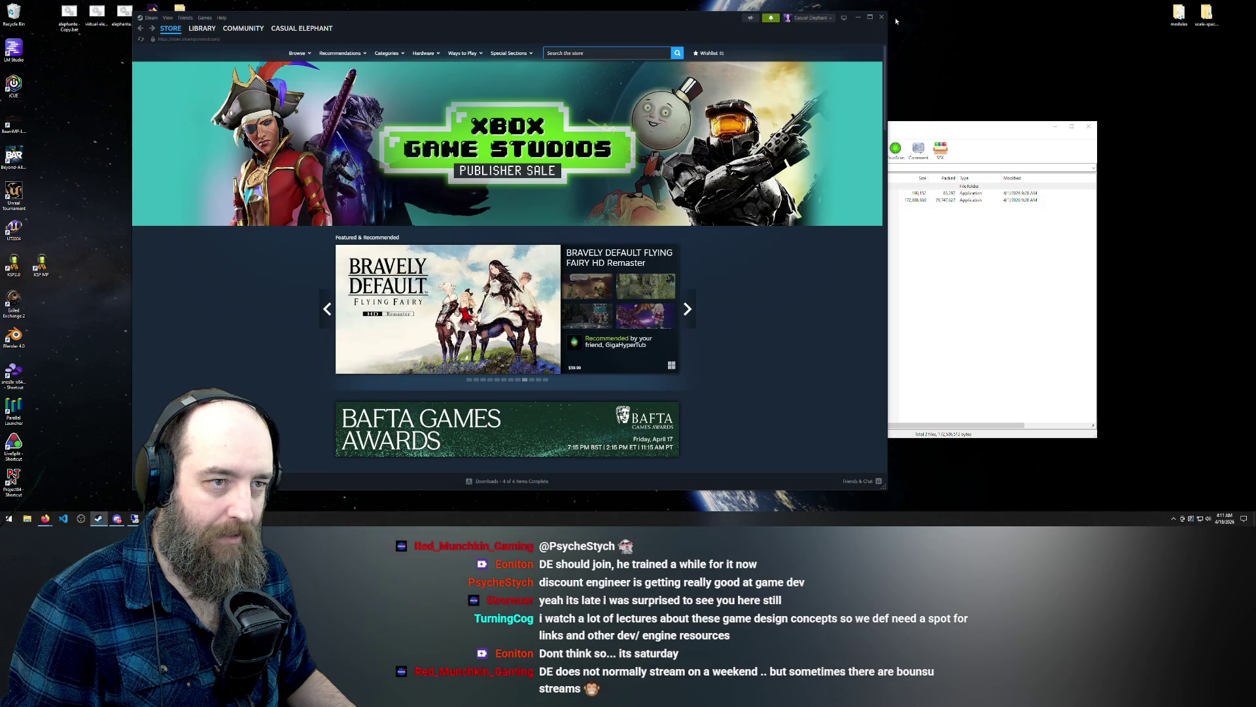
mouse_move(886, 13)
left_mouse_down()
mouse_move(532, 39)
mouse_move(589, 26)
mouse_move(547, 16)
mouse_move(550, 1)
left_mouse_up()
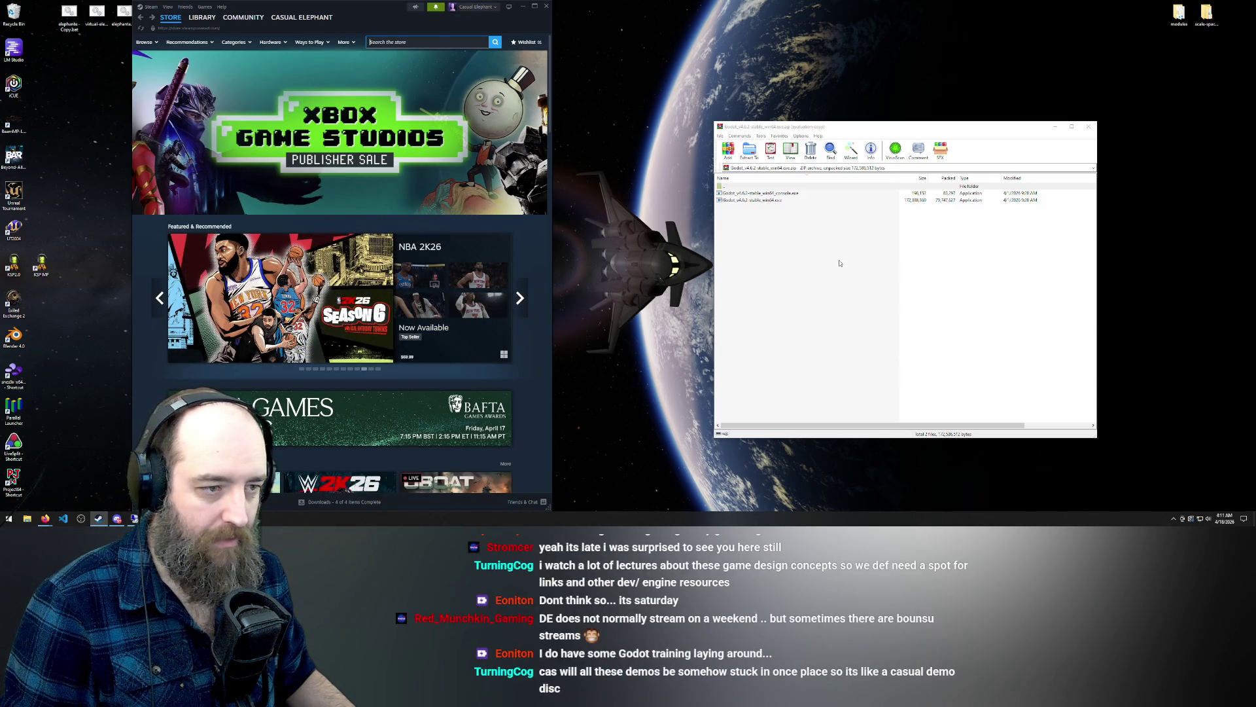
Extract Godot_v4.6.2-stable_win64.exe from the archive onto the desktop
left_click(763, 193)
left_click(767, 206)
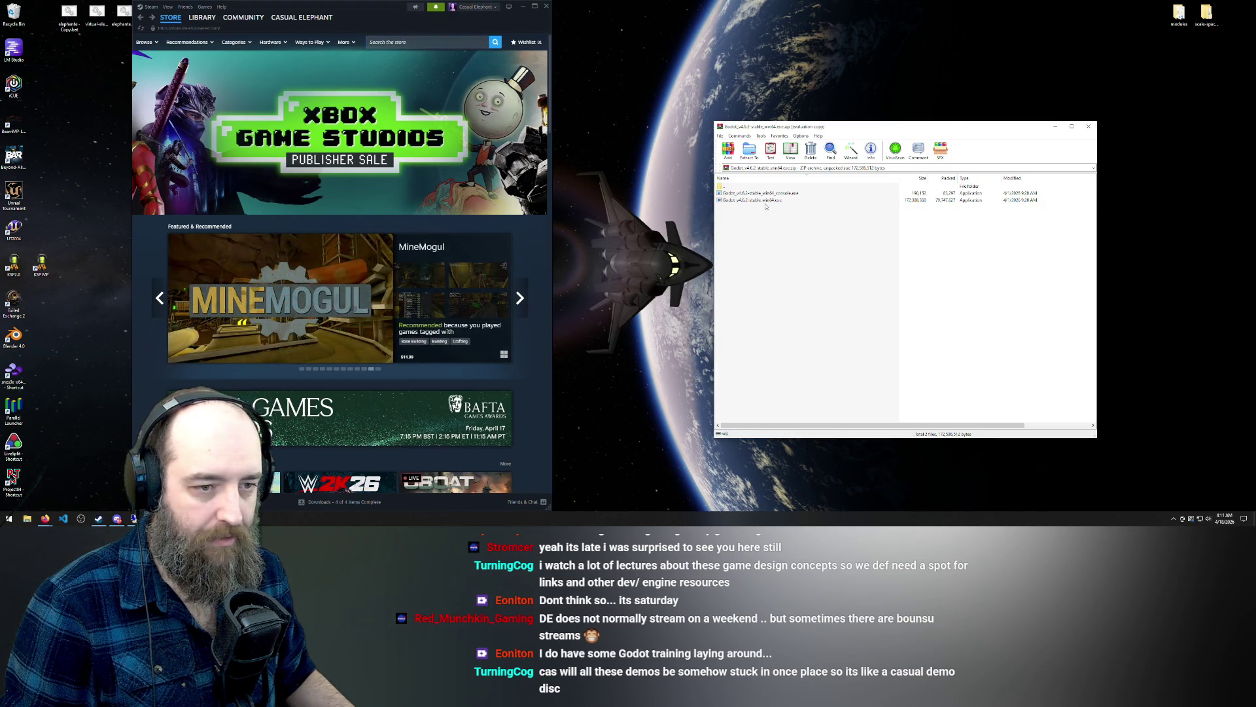
left_click(763, 201)
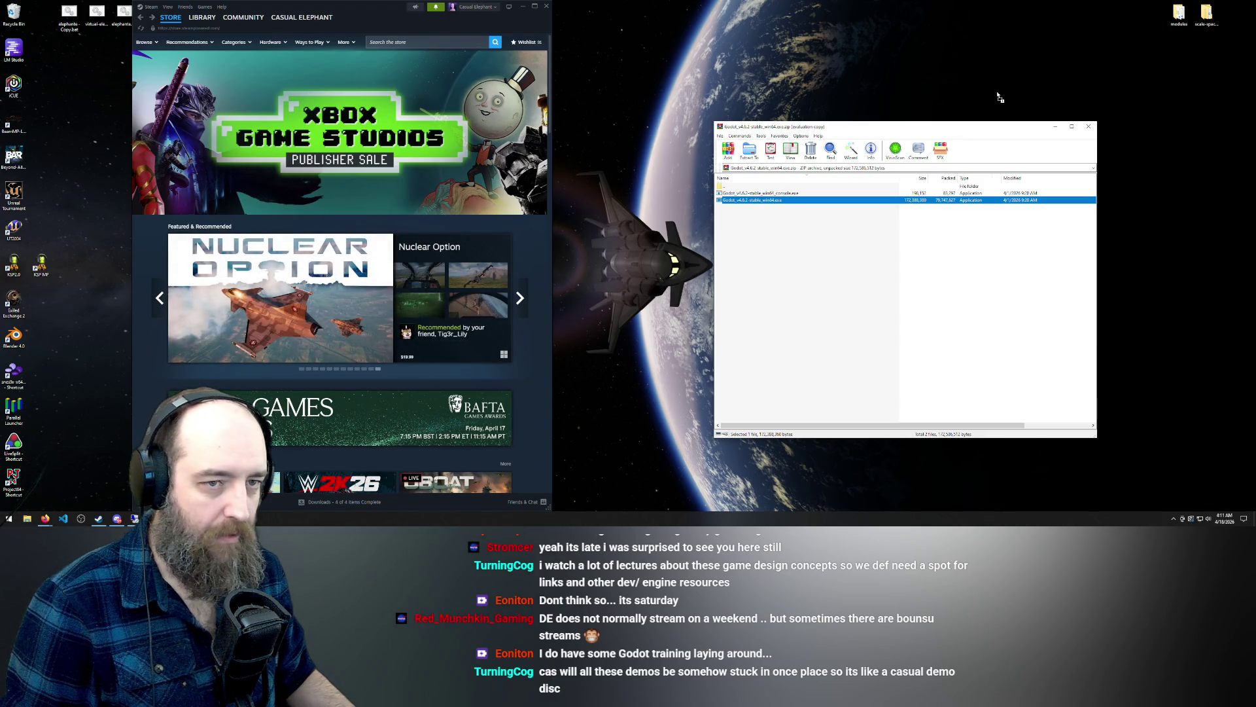
left_click_drag(761, 200, 1003, 96)
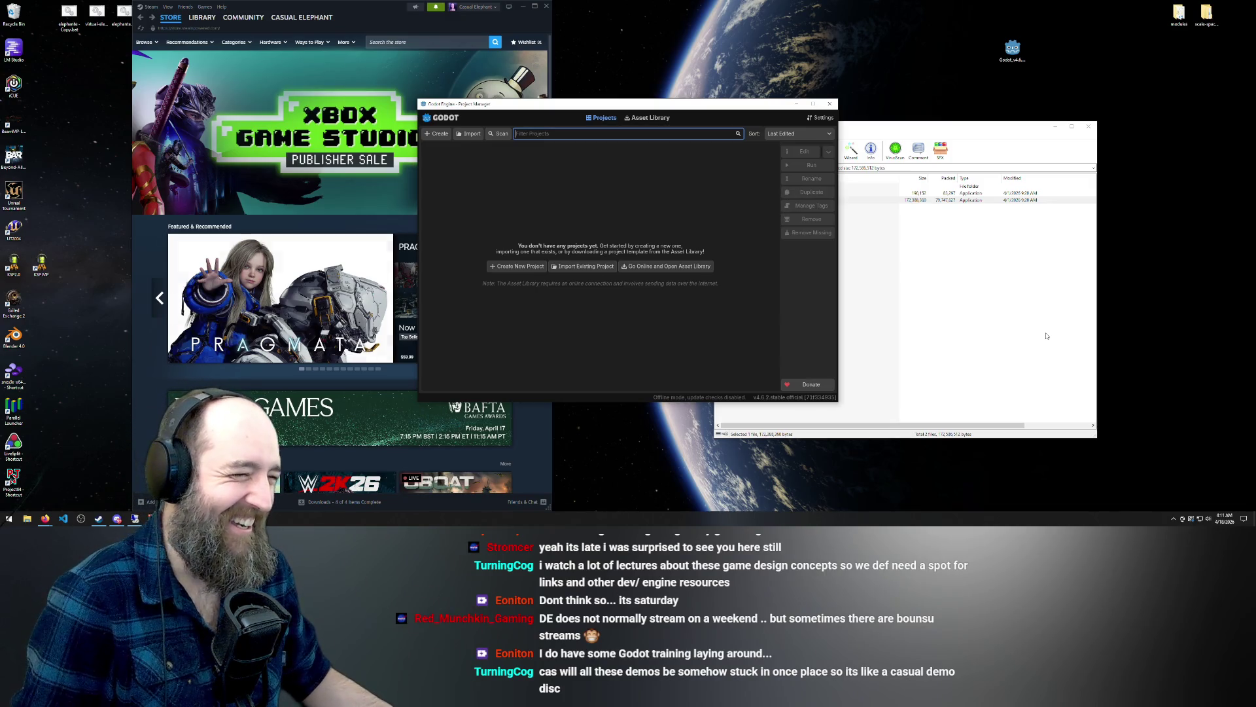
left_click(813, 104)
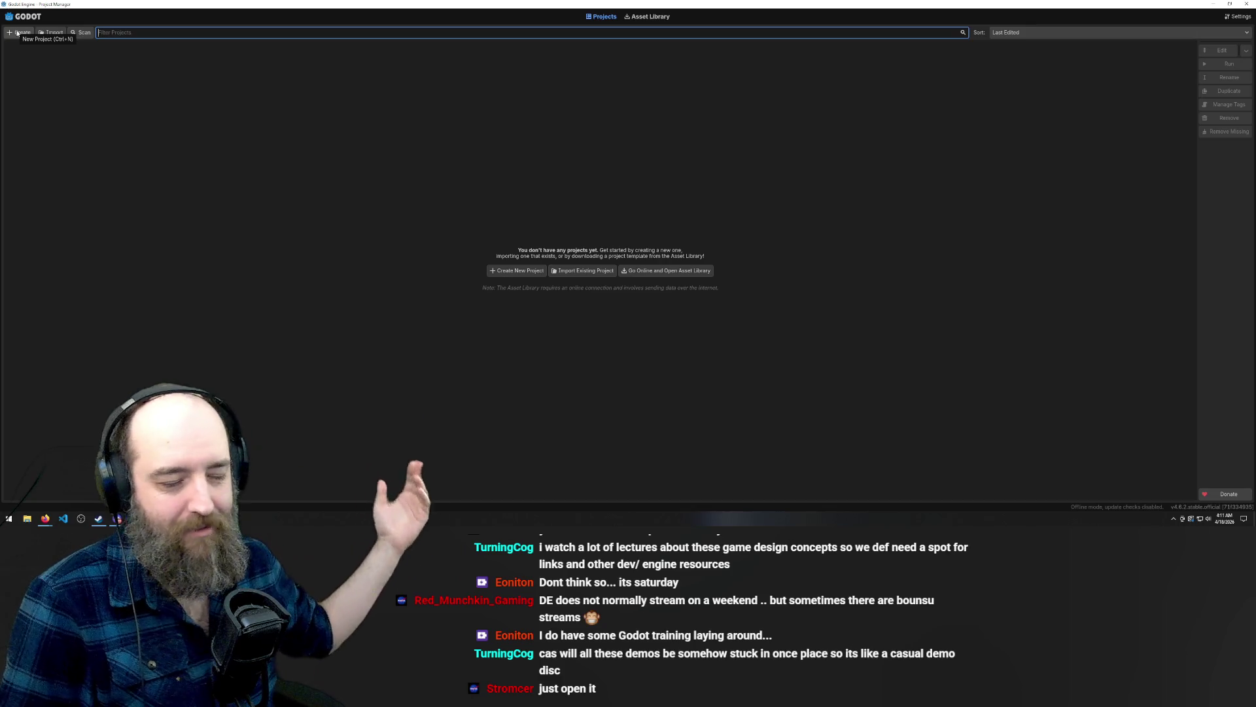
left_click(18, 32)
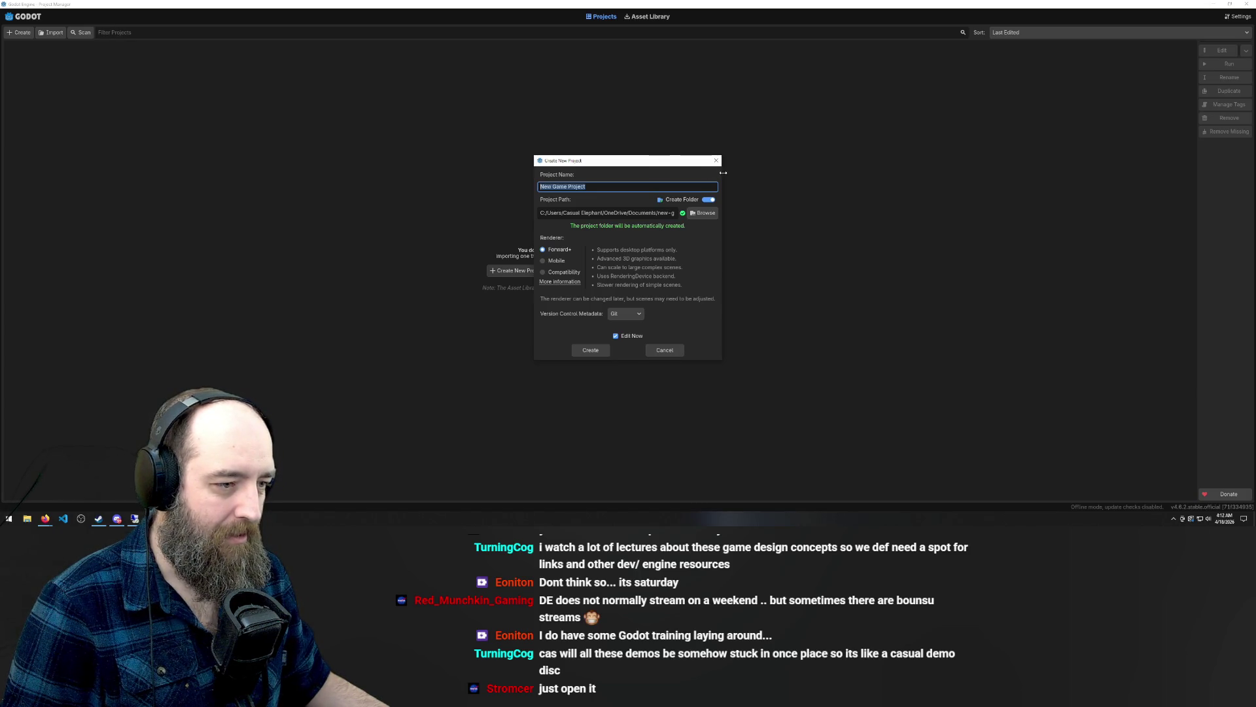
left_click(665, 350)
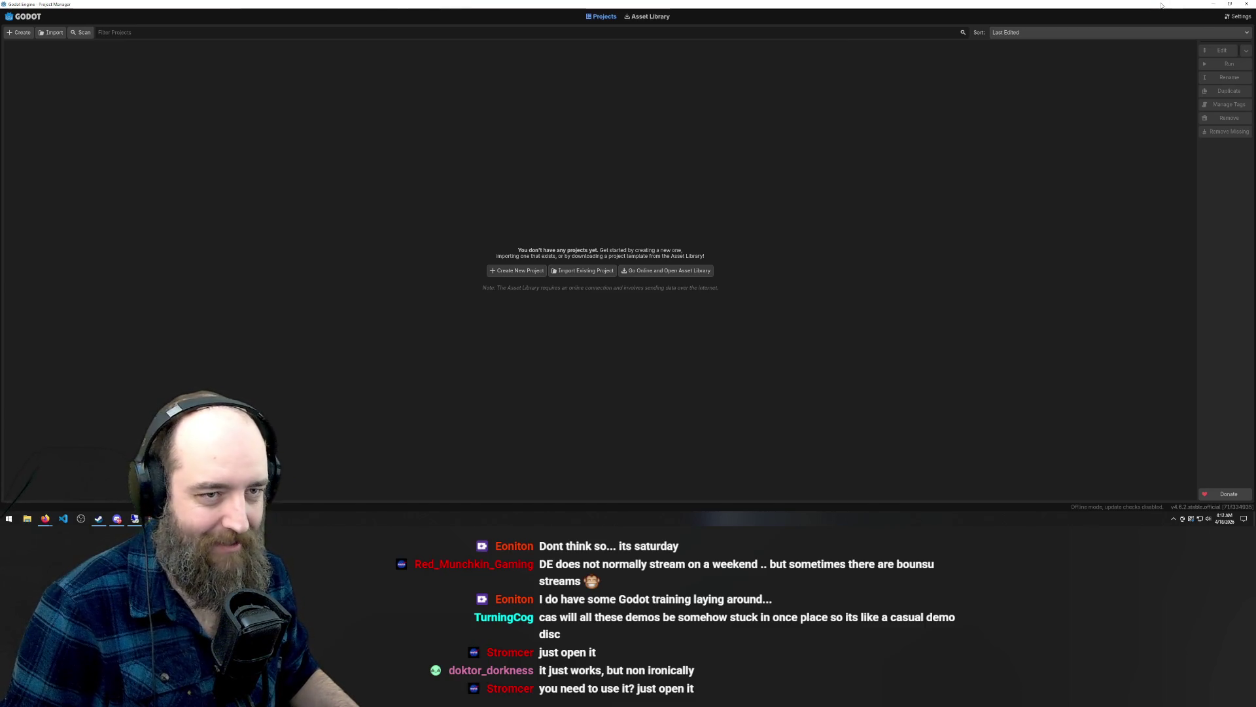
mouse_move(1161, 6)
left_mouse_down()
mouse_move(1039, 50)
mouse_move(1117, 34)
mouse_move(928, 50)
left_mouse_up()
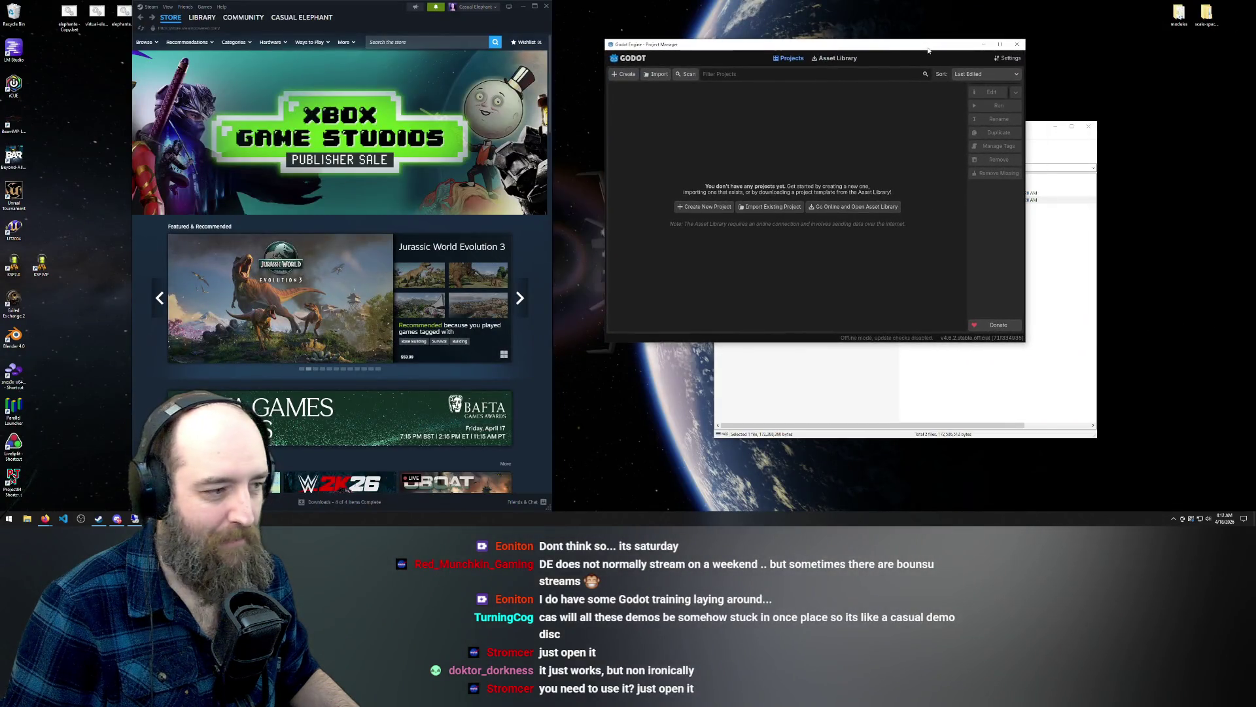
Minimize Steam, extract the Godot 4.6.2 console executable to the desktop, and close WinRAR
left_click(523, 8)
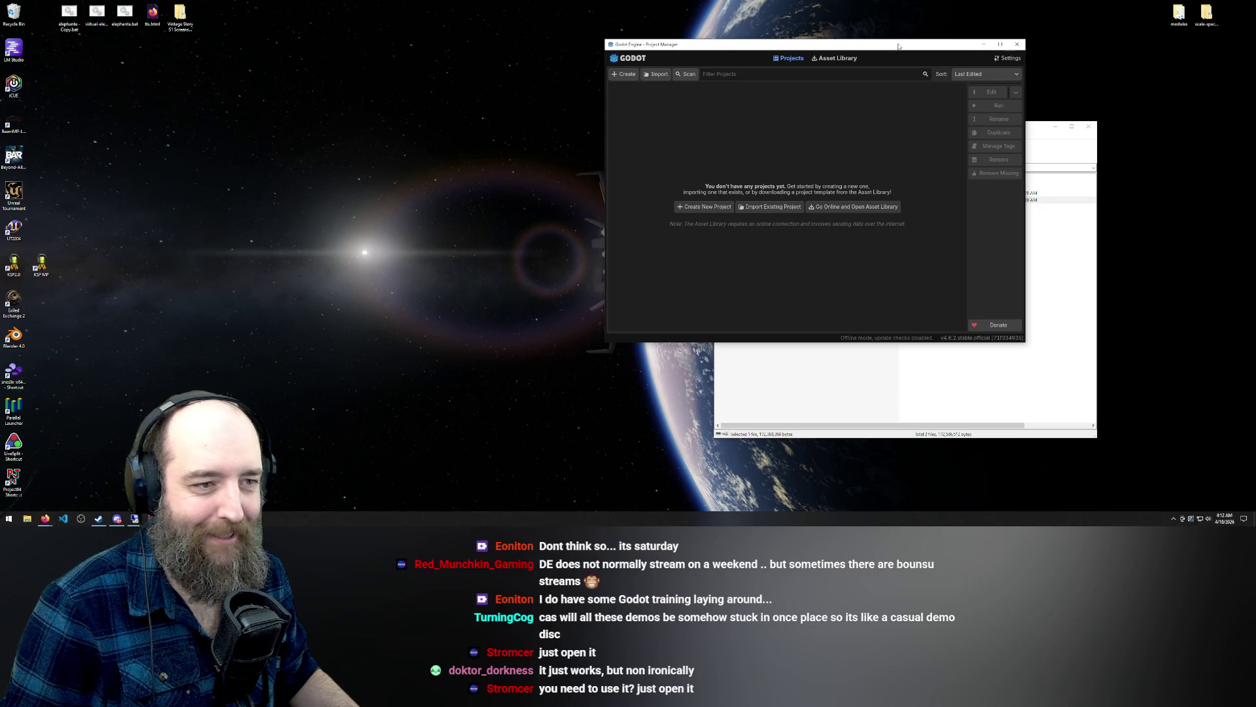
mouse_move(937, 42)
left_mouse_down()
mouse_move(407, 62)
mouse_move(388, 45)
left_mouse_up()
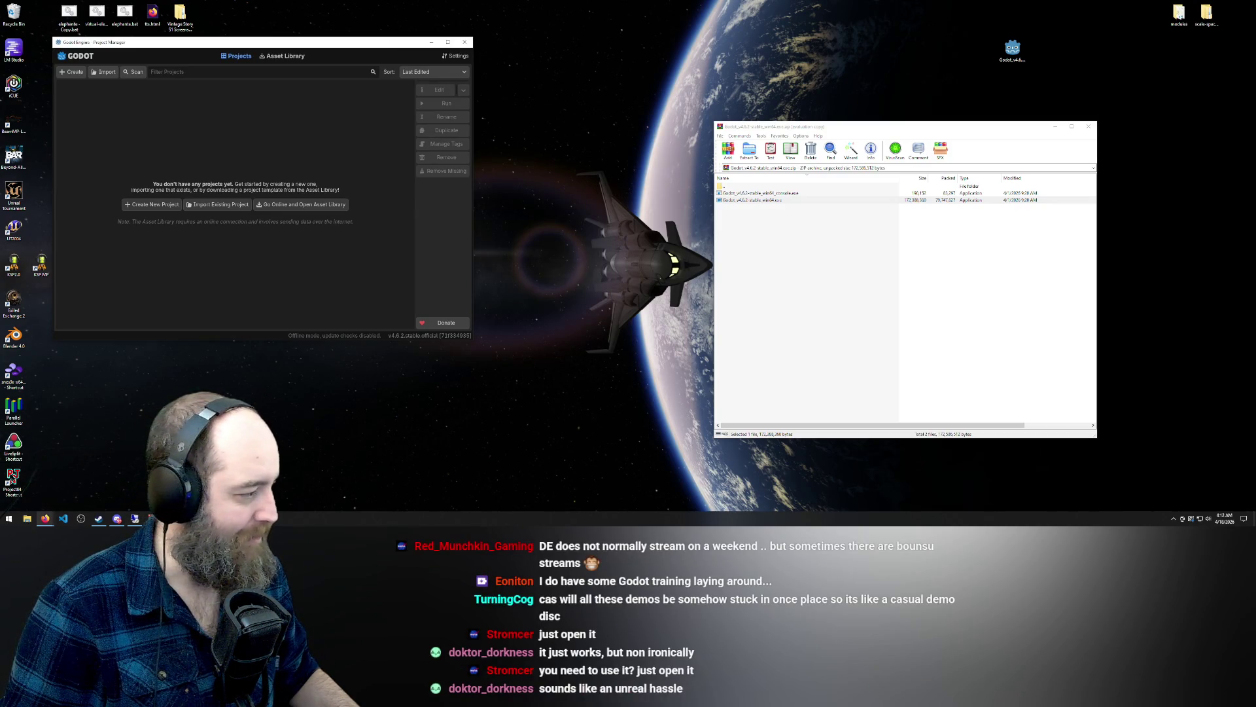
mouse_move(46, 518)
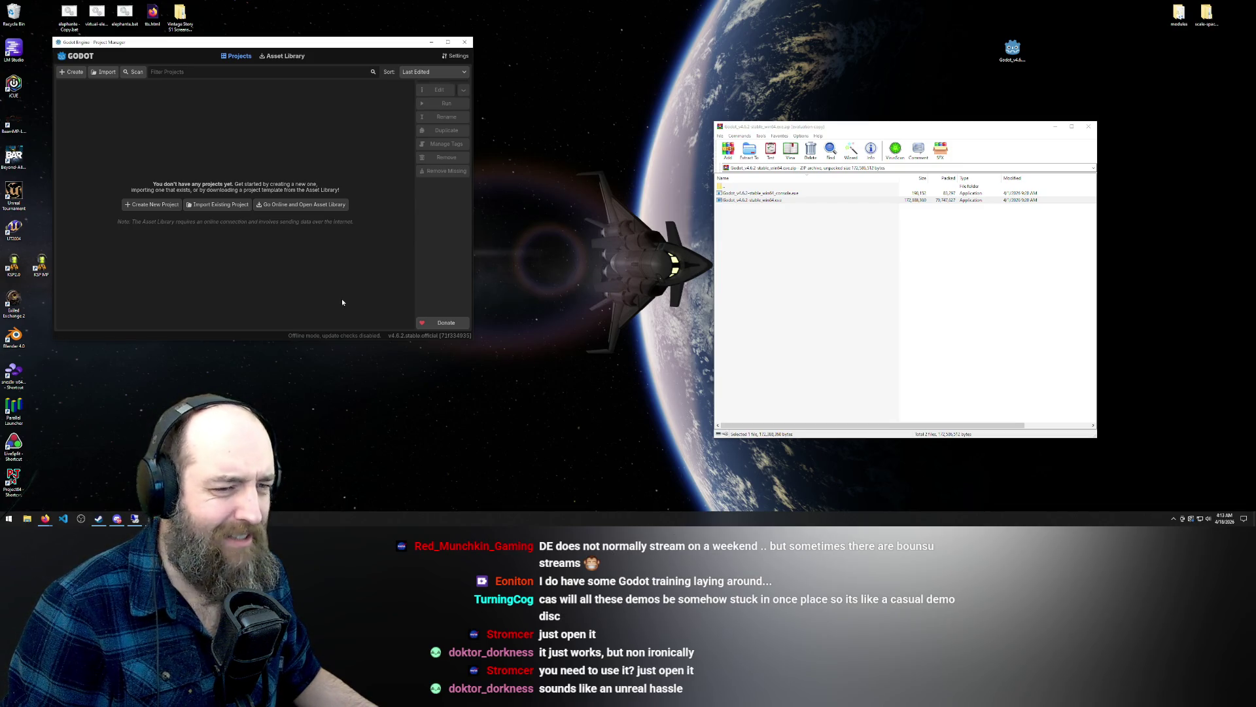
left_click(772, 193)
left_click_drag(772, 193, 1014, 89)
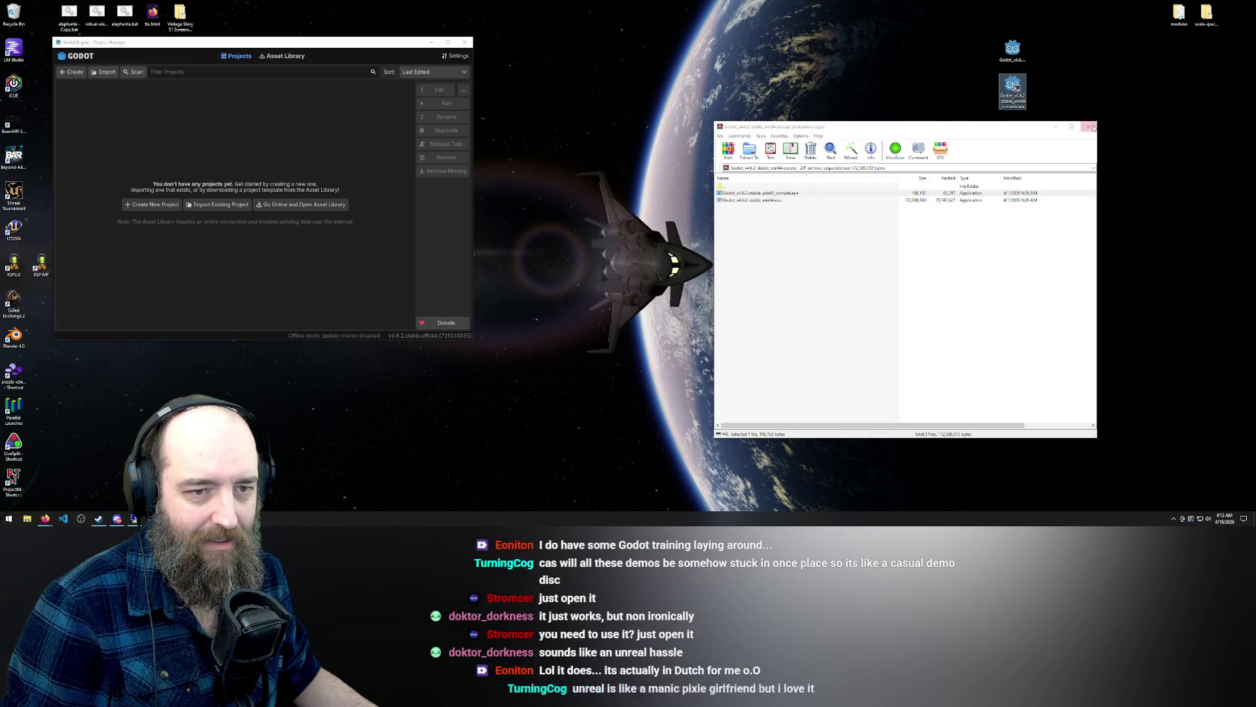
left_click(1089, 125)
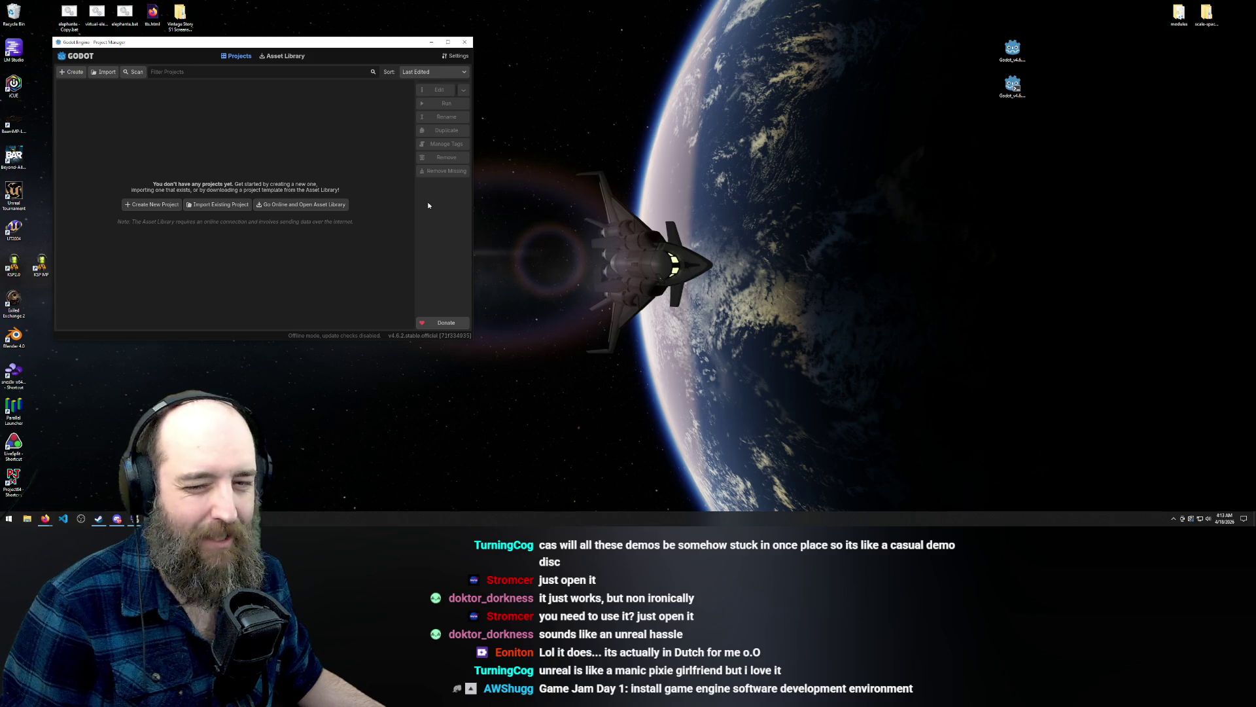
Move the Project Manager to the top and launch the Godot console executable from the desktop
mouse_move(330, 44)
left_mouse_down()
mouse_move(801, 32)
mouse_move(673, 35)
mouse_move(656, 18)
mouse_move(679, 9)
left_mouse_up()
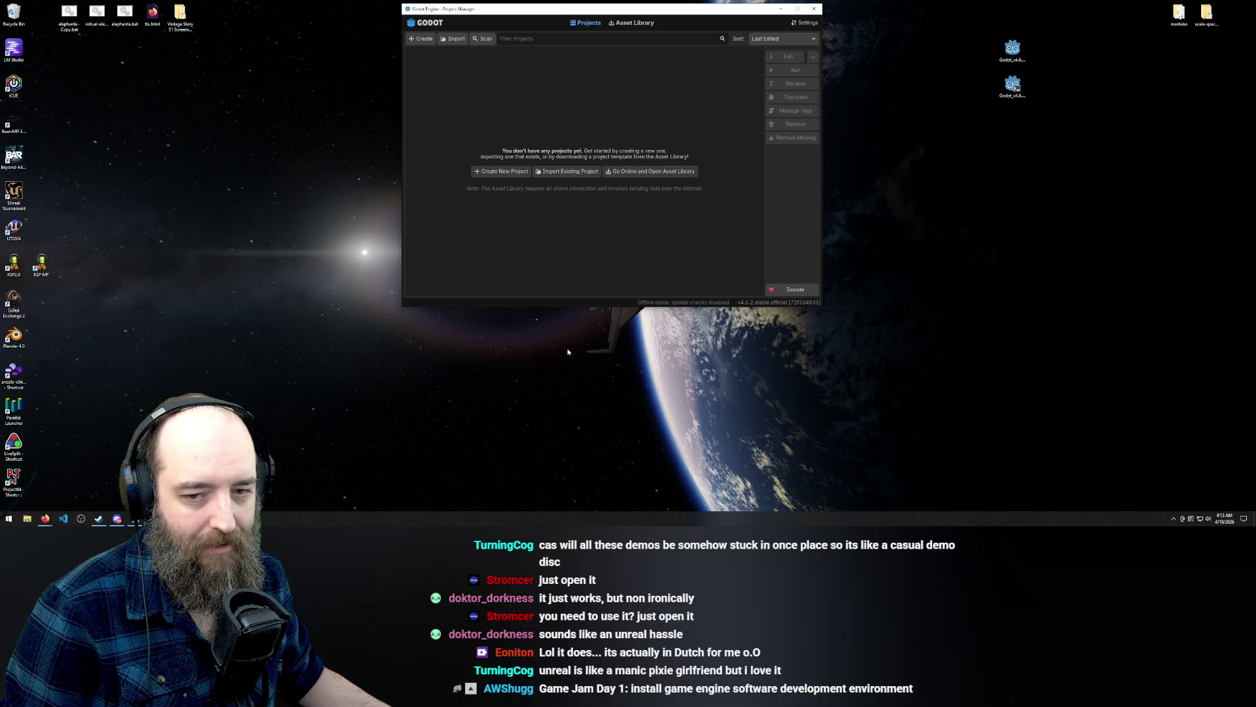
left_click(918, 153)
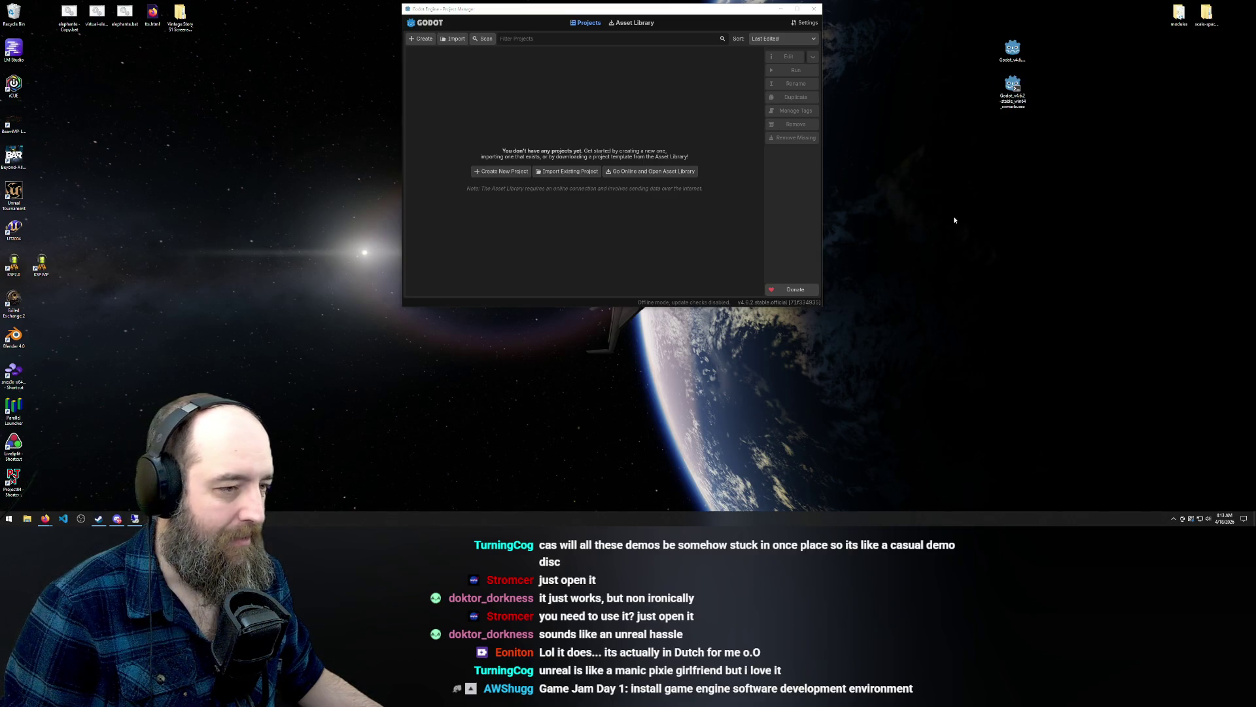
double_click(1013, 85)
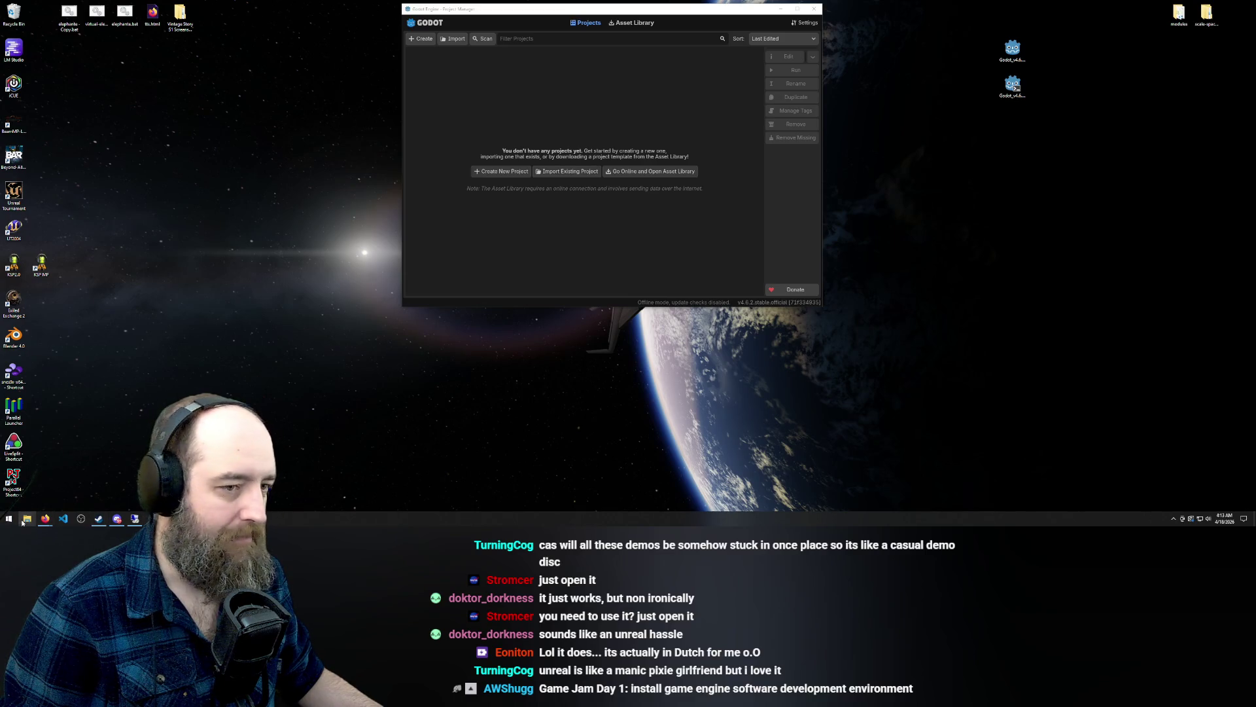